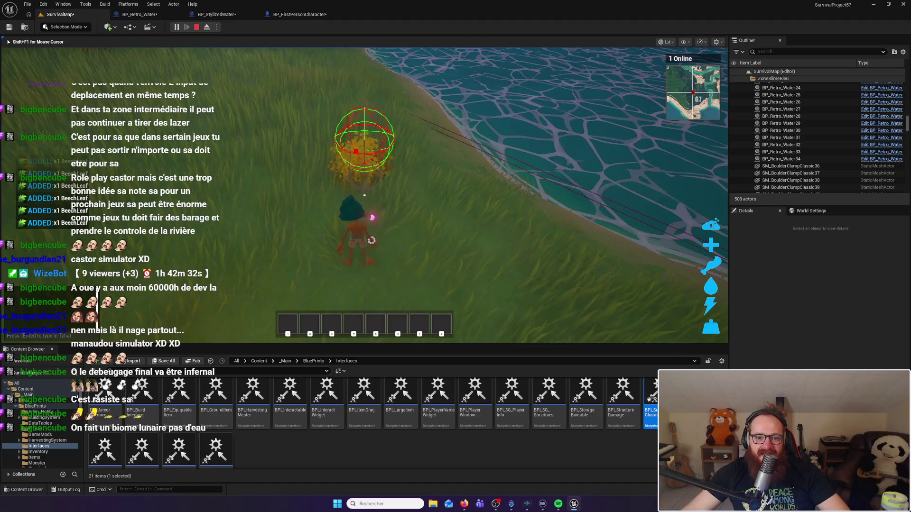
# Step: Harvest the front bush, the pink bush and the lakeside plant, then chop down the orange tree
pyautogui.moveTo(365, 195)
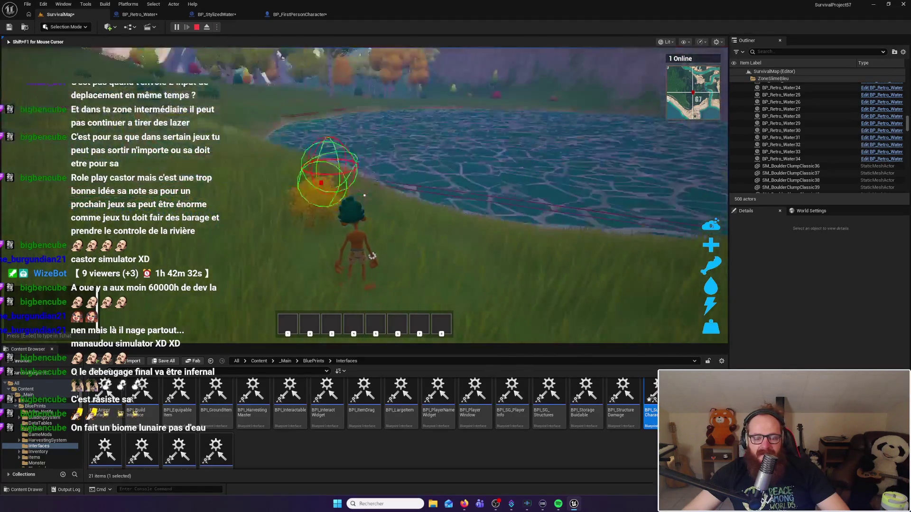
pyautogui.click(365, 195)
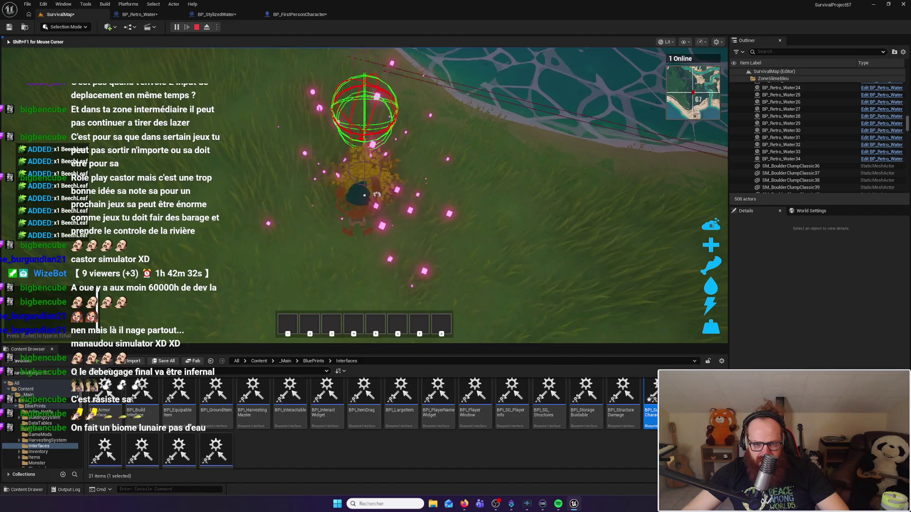
pyautogui.moveTo(365, 195)
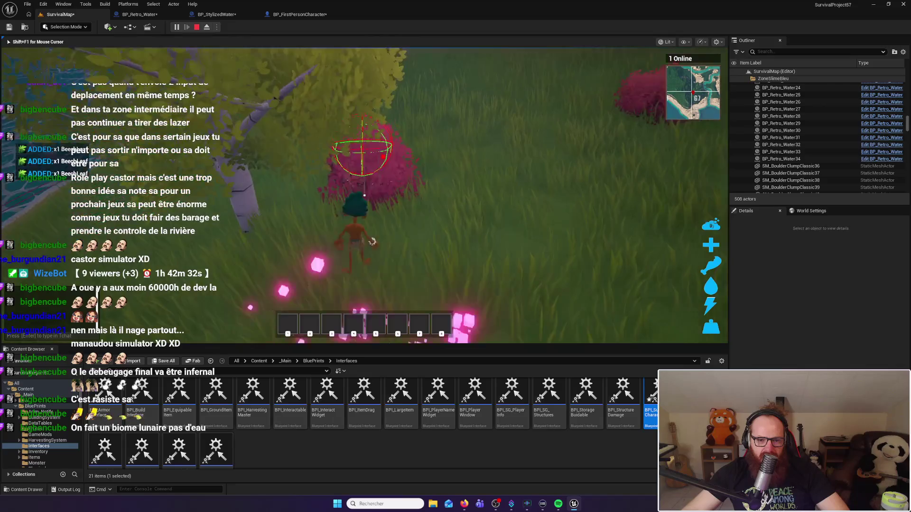
pyautogui.click(364, 195)
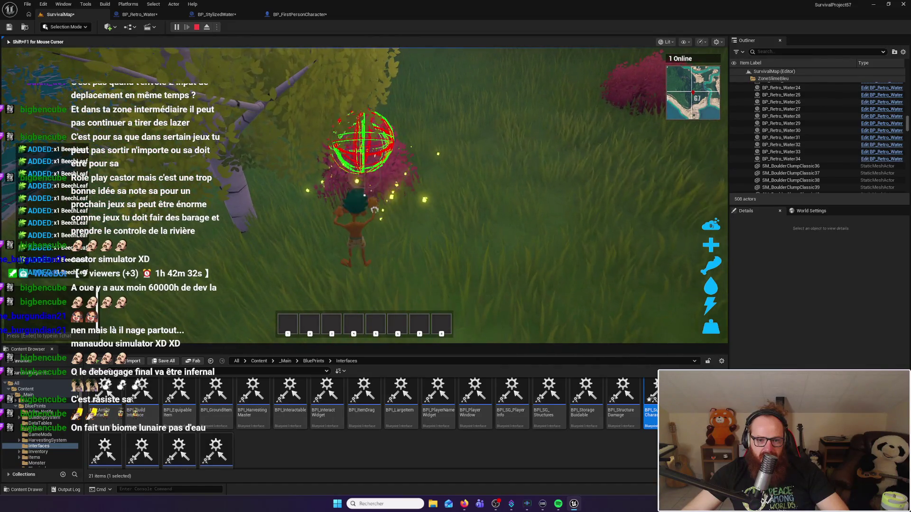
pyautogui.moveTo(365, 195)
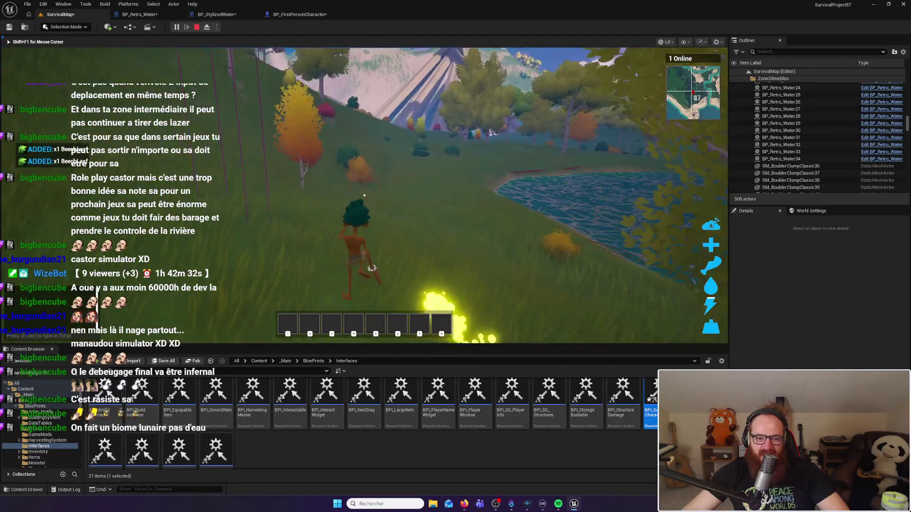
pyautogui.click(364, 195)
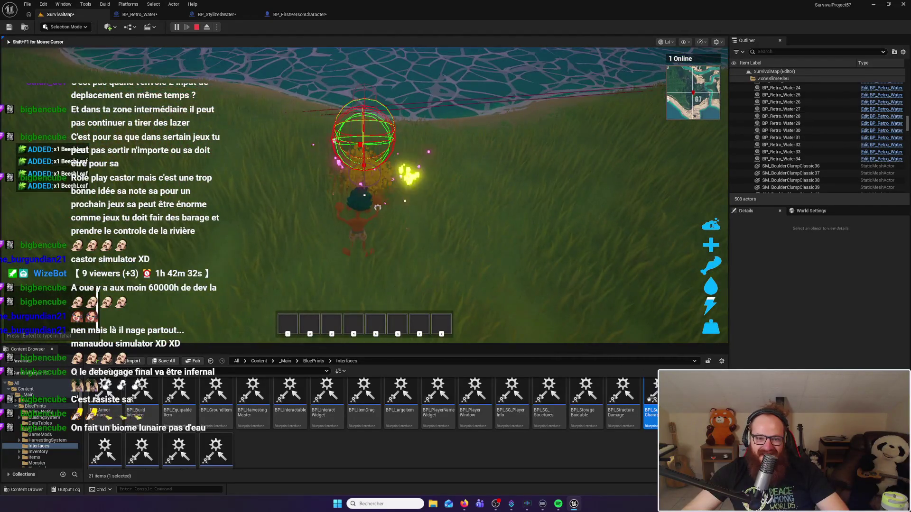
pyautogui.moveTo(364, 195)
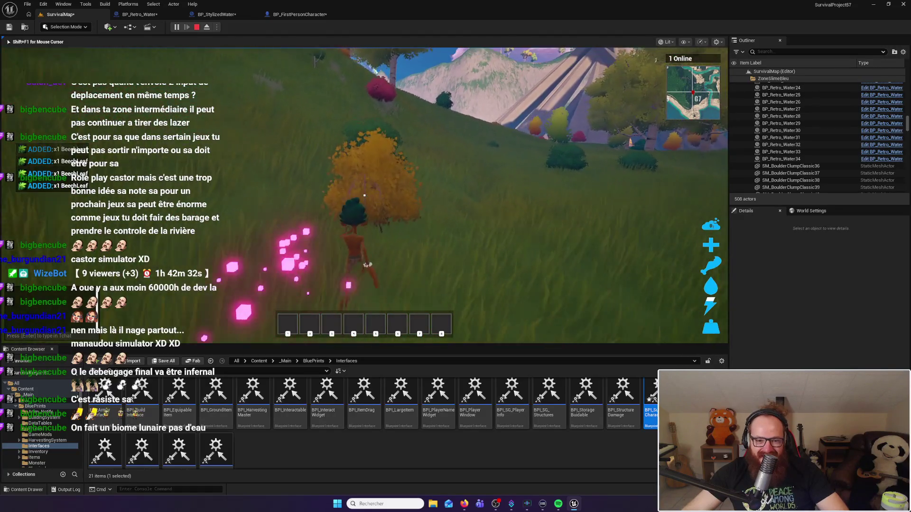
pyautogui.click(364, 195)
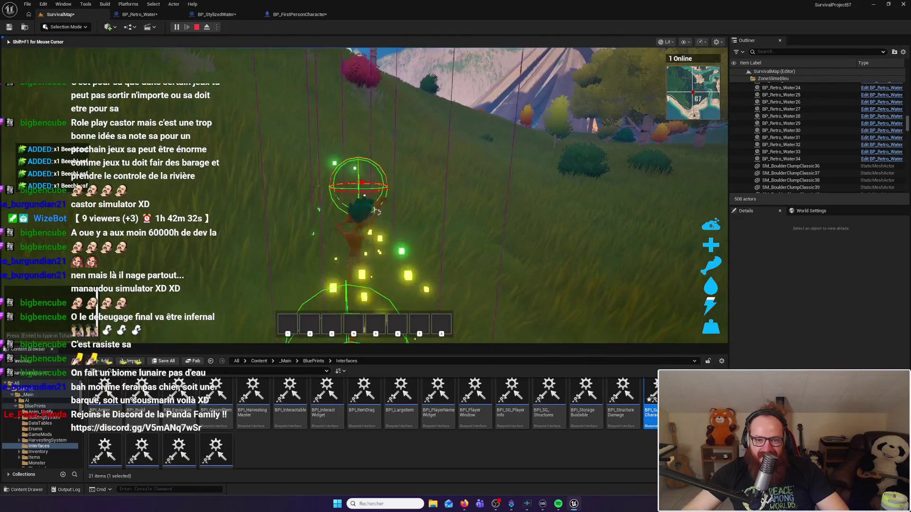
# Step: Walk toward the trees, harvest three more nearby bushes and plants, then run away from the lake
pyautogui.press('w')
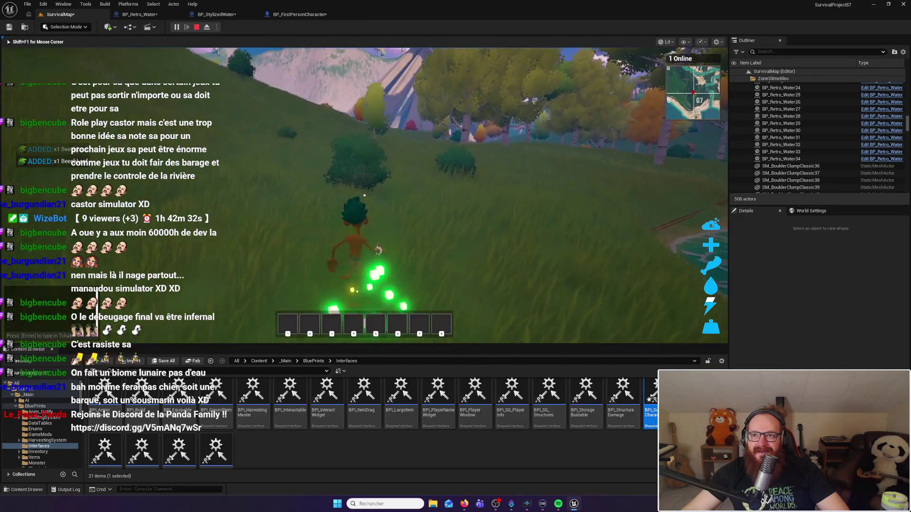
pyautogui.click(364, 195)
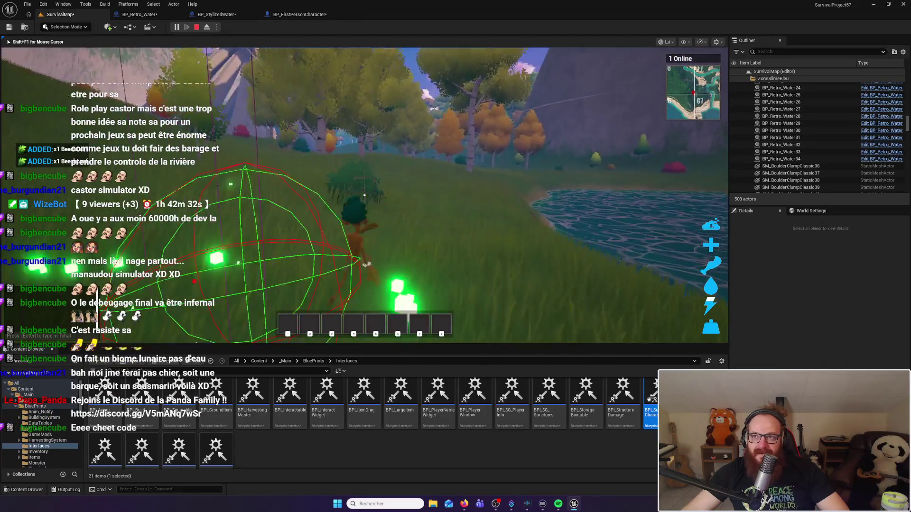
pyautogui.click(365, 195)
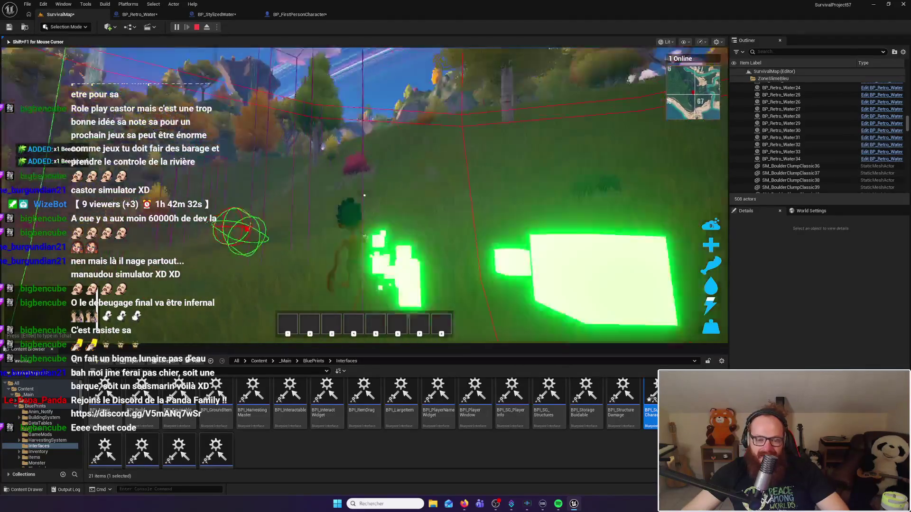
pyautogui.click(364, 195)
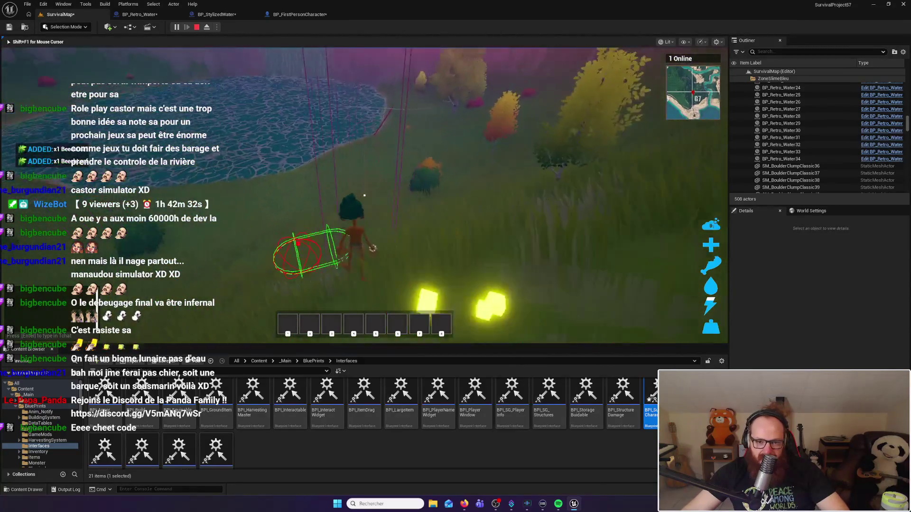
pyautogui.press('w')
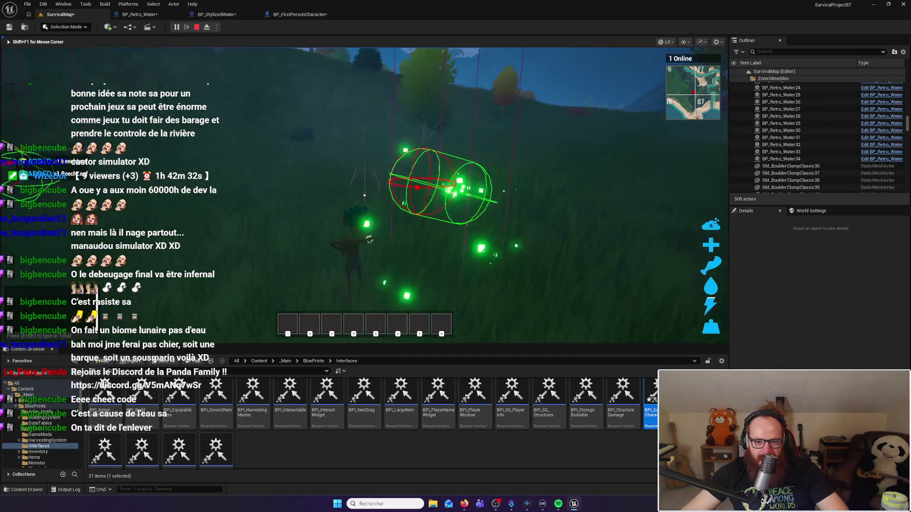
# Step: Stop the play session, frame BP_Retro_Water32, then select PCG_TutoZone and the Landscape
pyautogui.press('Escape')
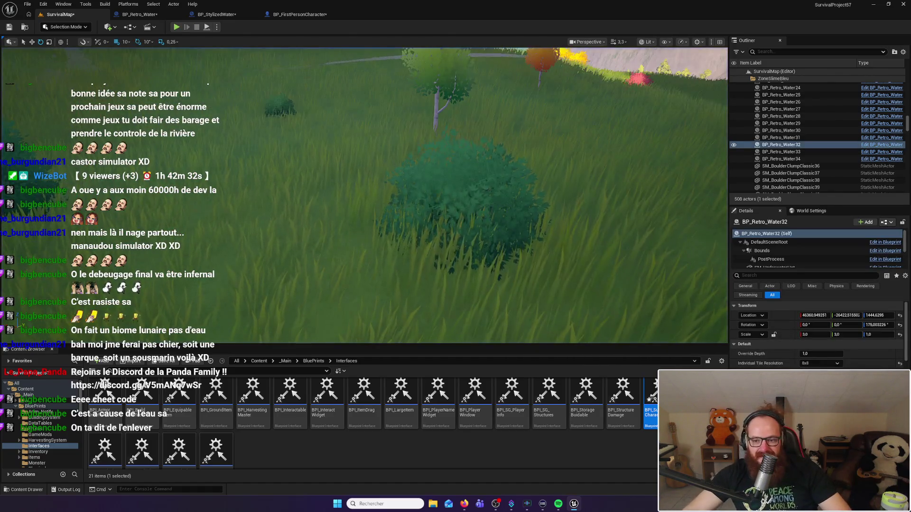
pyautogui.press('f')
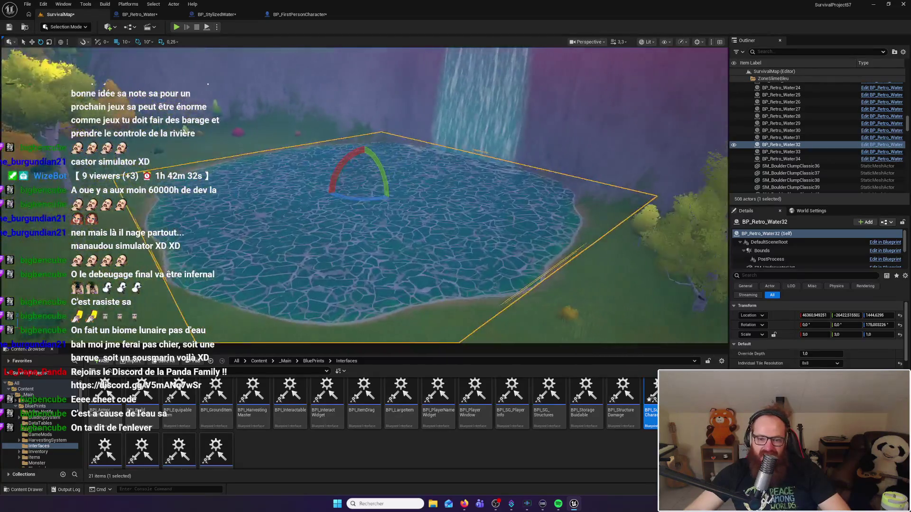
pyautogui.scroll(5, 364, 195)
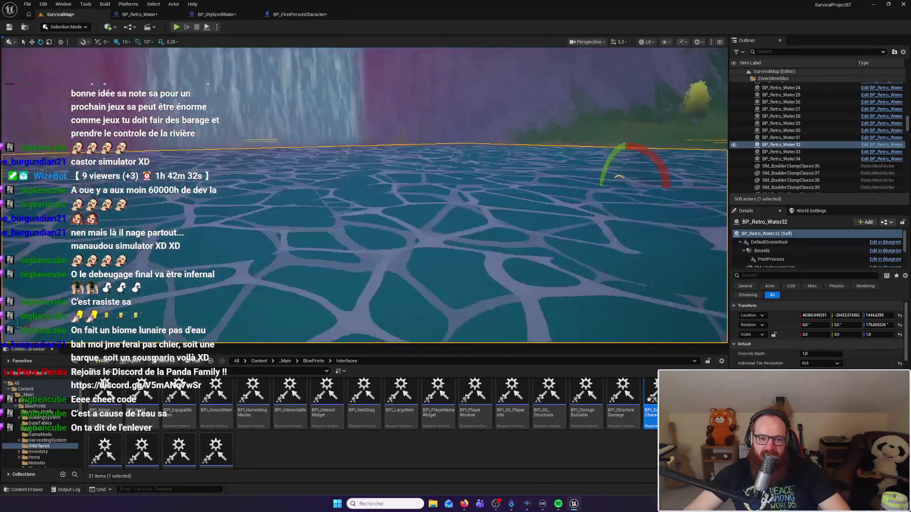
pyautogui.moveTo(207, 211)
pyautogui.mouseDown()
pyautogui.moveTo(228, 209)
pyautogui.moveTo(223, 199)
pyautogui.moveTo(207, 211)
pyautogui.moveTo(305, 187)
pyautogui.mouseUp()
pyautogui.click(207, 211)
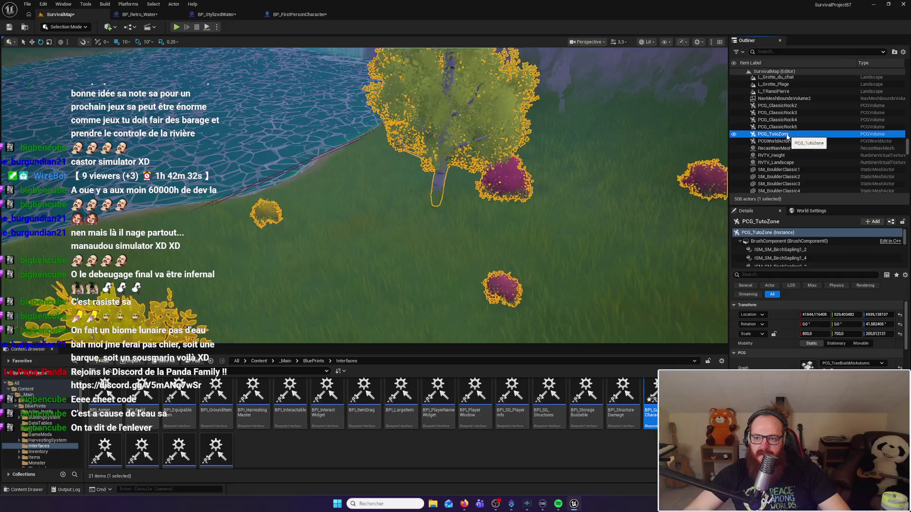
pyautogui.click(333, 237)
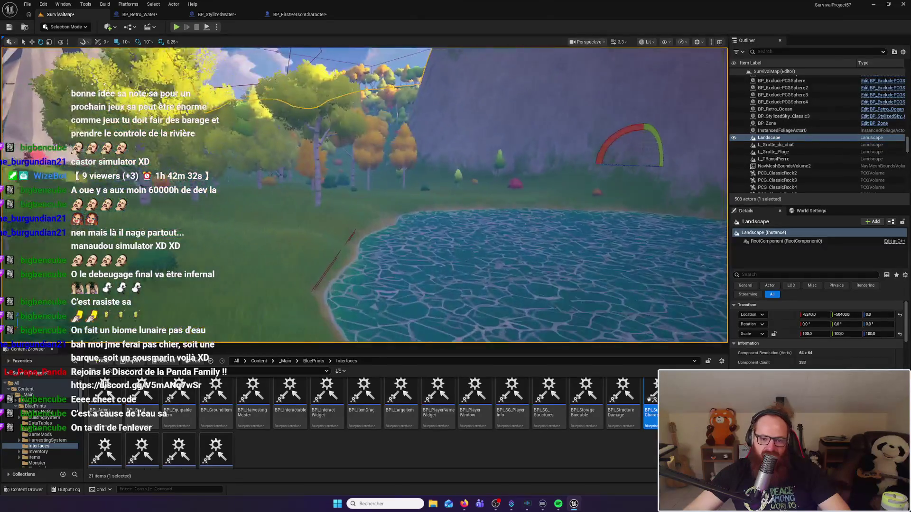
# Step: Bring Google Keep forward, close the Dev log note and open the Bug note
pyautogui.press('super')
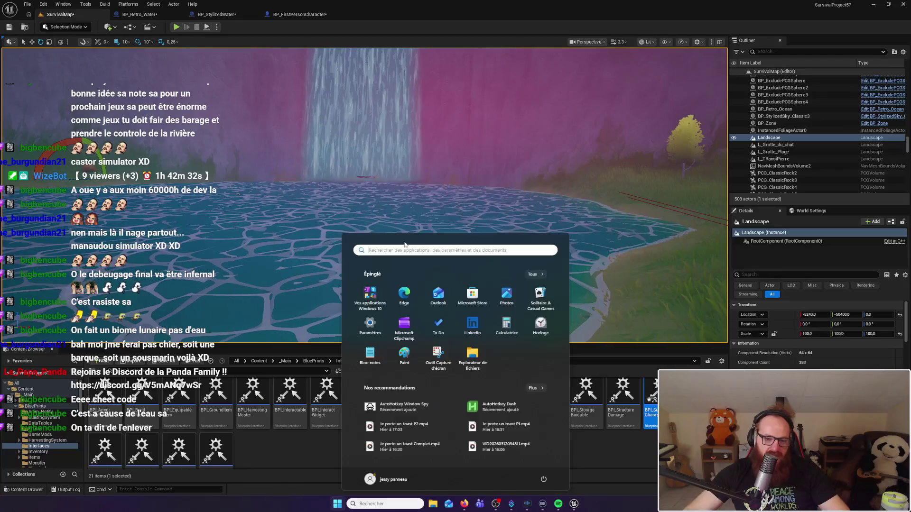
pyautogui.click(464, 504)
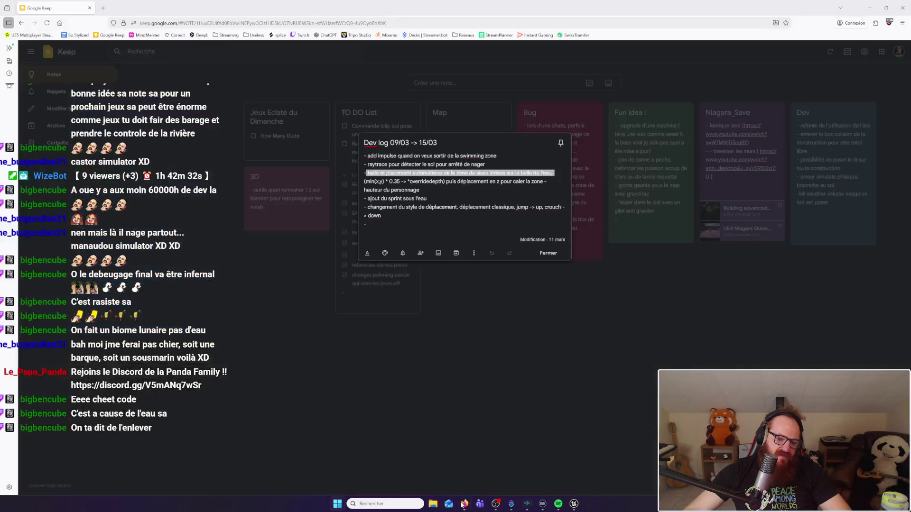
pyautogui.click(570, 291)
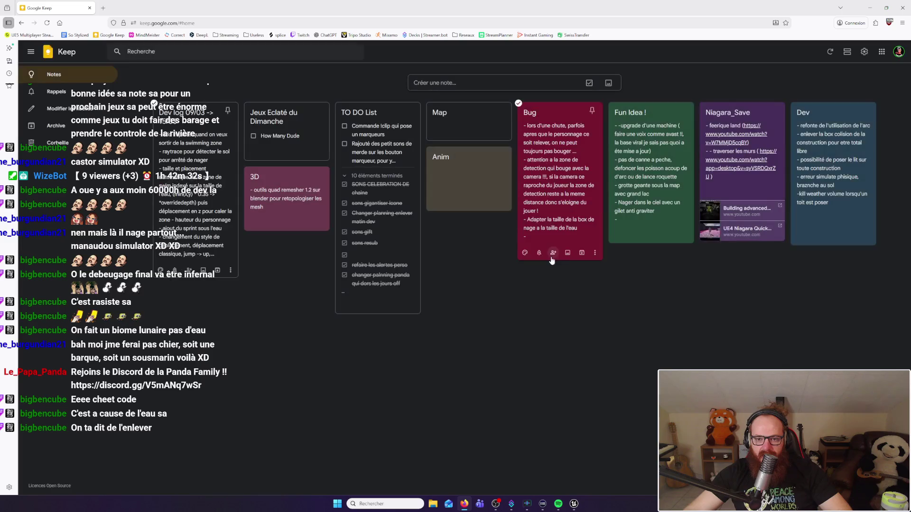
pyautogui.click(557, 165)
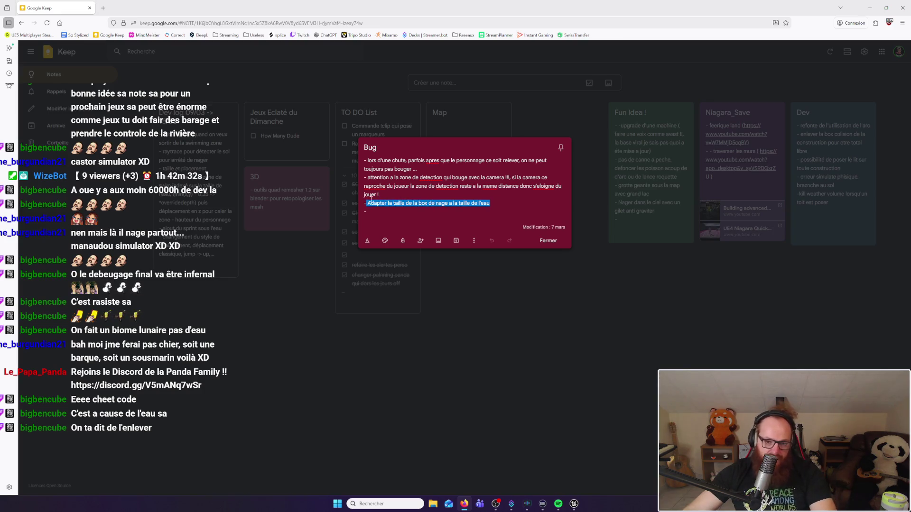
# Step: Replace the swim-box sizing line with a bullet about a bush giving infinite resources
pyautogui.press('BackSpace')
pyautogui.press('BackSpace')
pyautogui.write("- Y'a un model de buisson qui donne des ressource a l'infini, il doit pas perdre de vue")
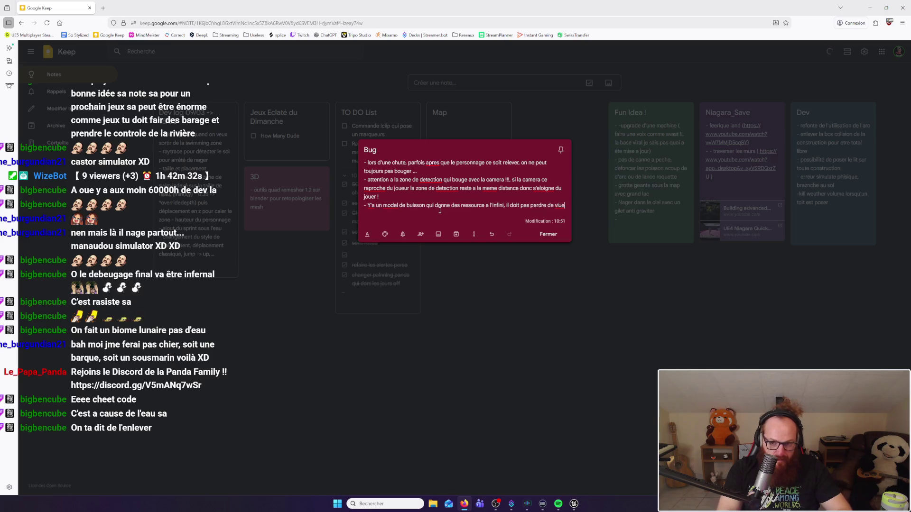
pyautogui.press('Return')
pyautogui.write('-')
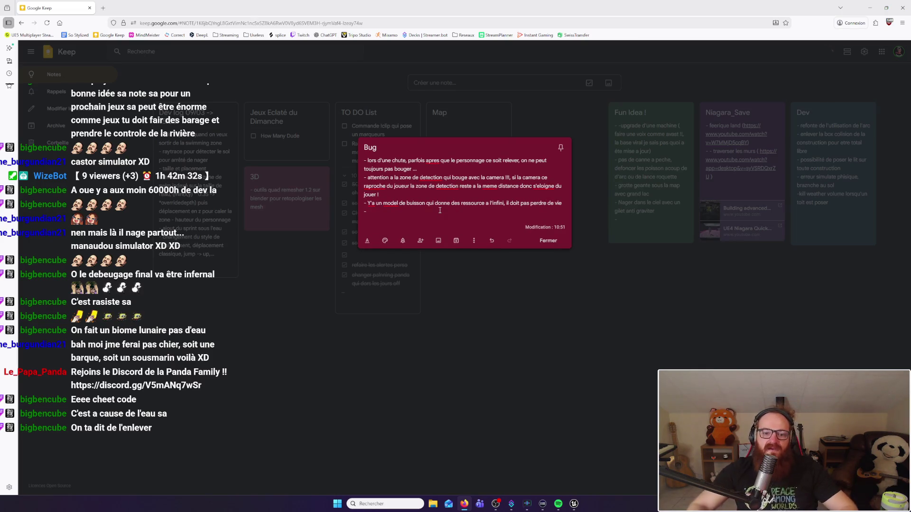
pyautogui.click(588, 378)
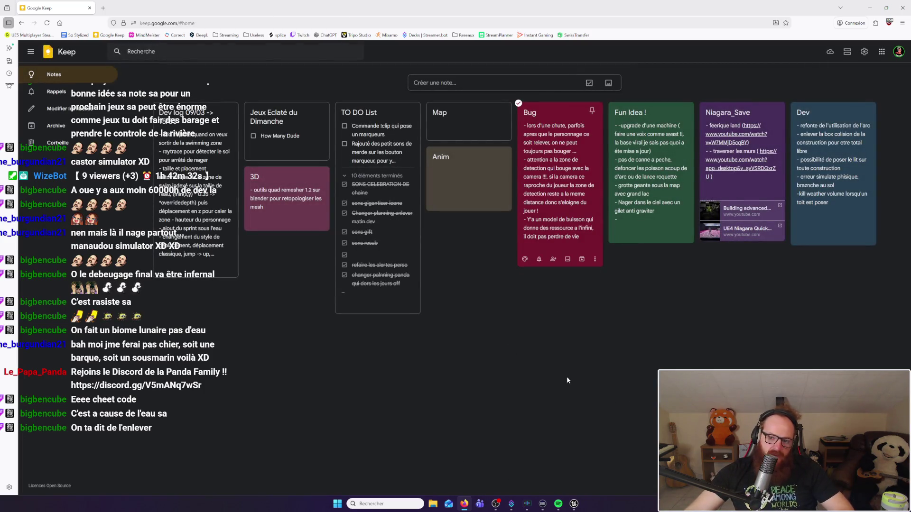
# Step: Review BP_Retro_Water's begin-overlap and timer nodes in the EventGraph, then return to SurvivalMap
pyautogui.click(572, 504)
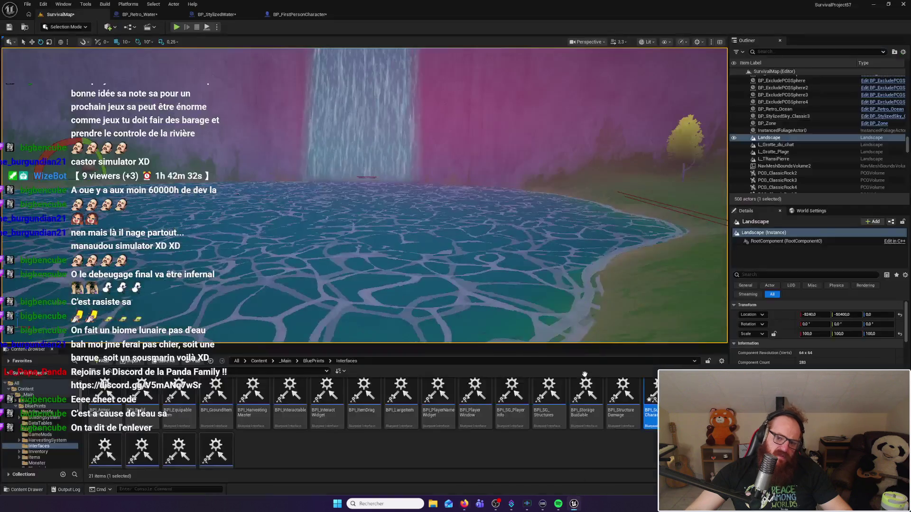
pyautogui.moveTo(364, 194)
pyautogui.mouseDown()
pyautogui.moveTo(332, 204)
pyautogui.moveTo(317, 223)
pyautogui.moveTo(270, 228)
pyautogui.mouseUp()
pyautogui.click(139, 14)
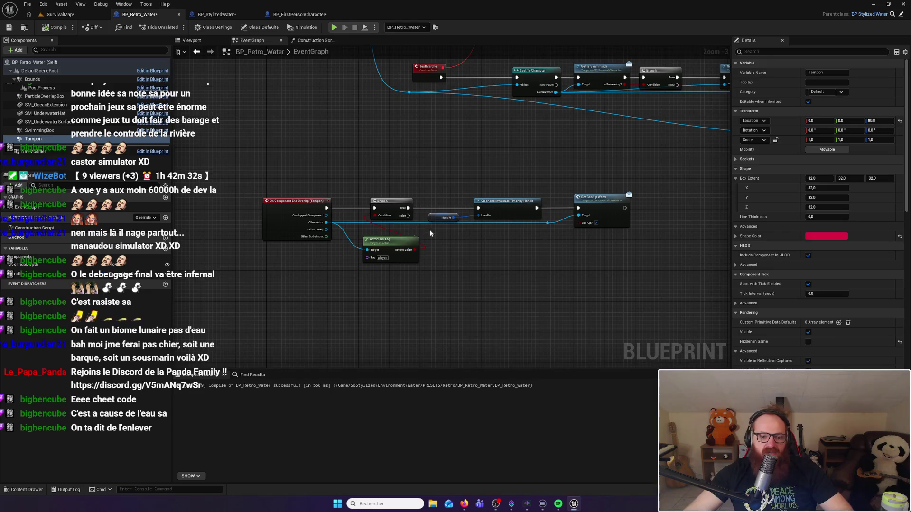
pyautogui.moveTo(616, 163); pyautogui.dragTo(420, 254)
pyautogui.moveTo(471, 144); pyautogui.dragTo(422, 225)
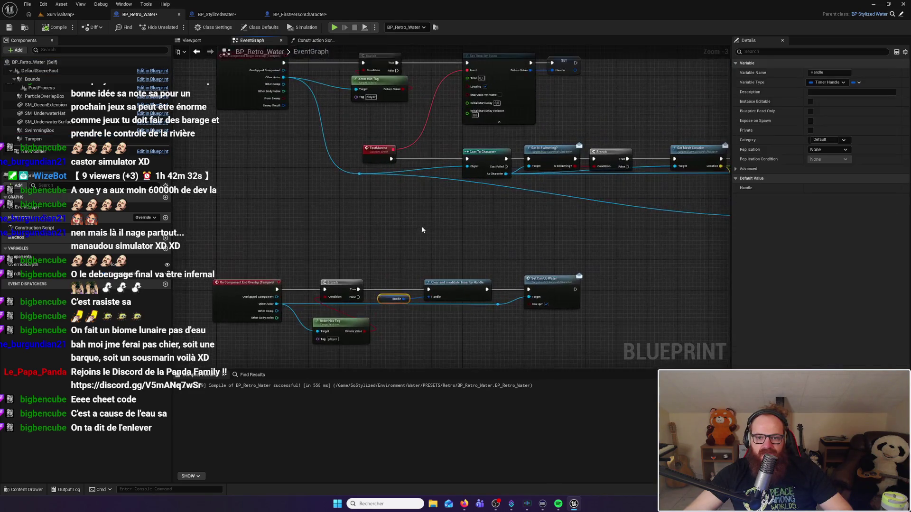
pyautogui.moveTo(440, 149); pyautogui.dragTo(445, 249)
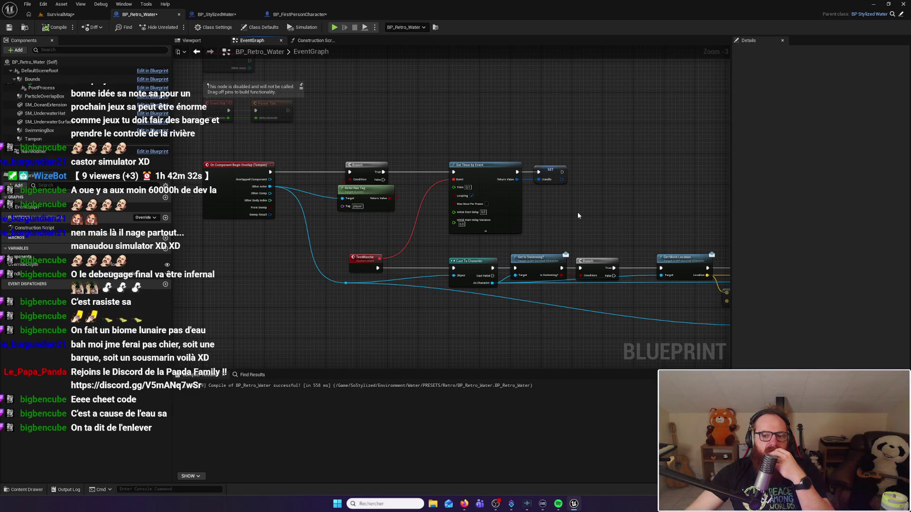
pyautogui.moveTo(578, 214); pyautogui.dragTo(515, 205)
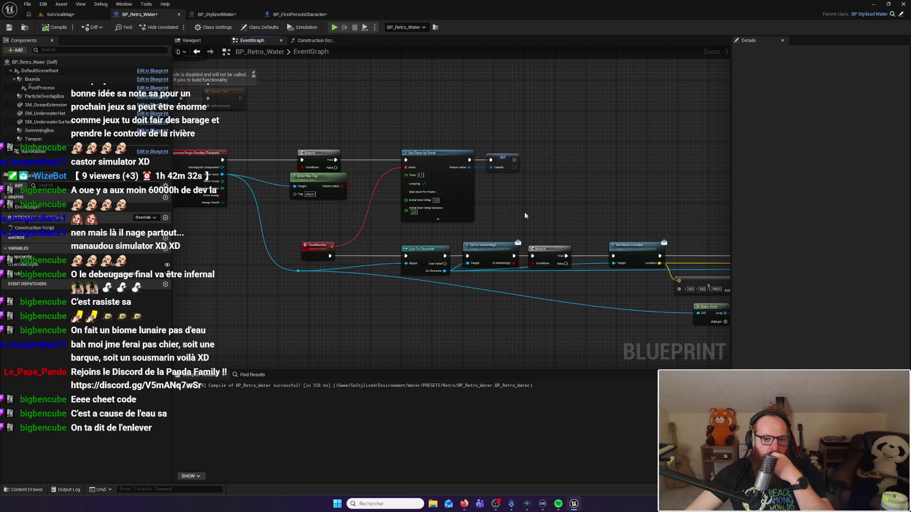
pyautogui.click(60, 14)
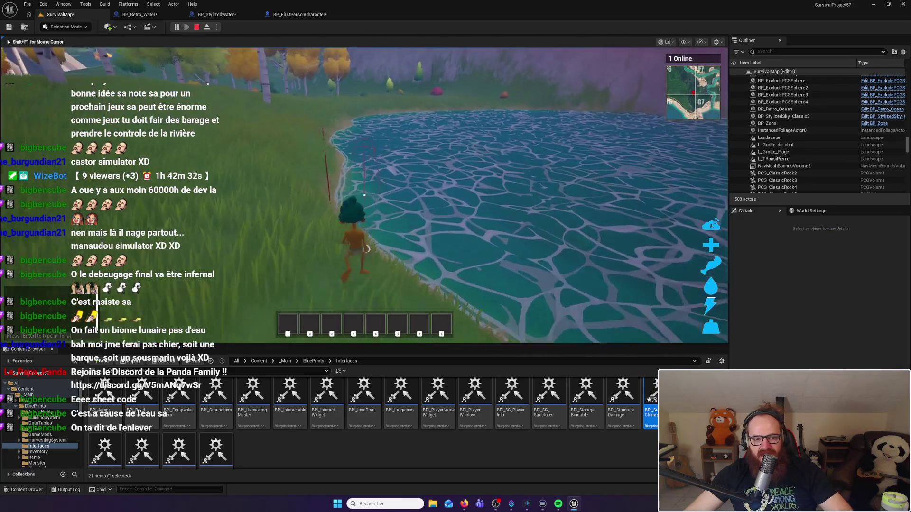
# Step: Walk the character into the lake and back onto the shore repeatedly to test swim transitions
pyautogui.press('w')
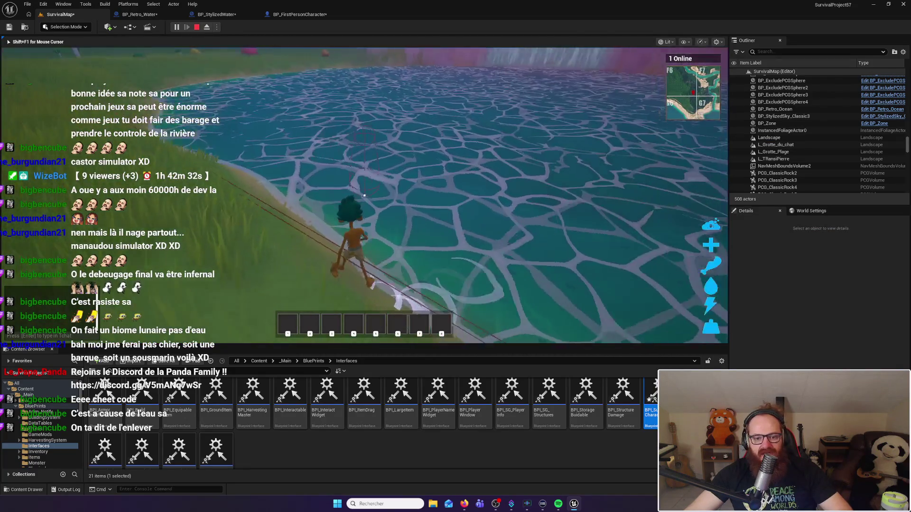
pyautogui.press('w')
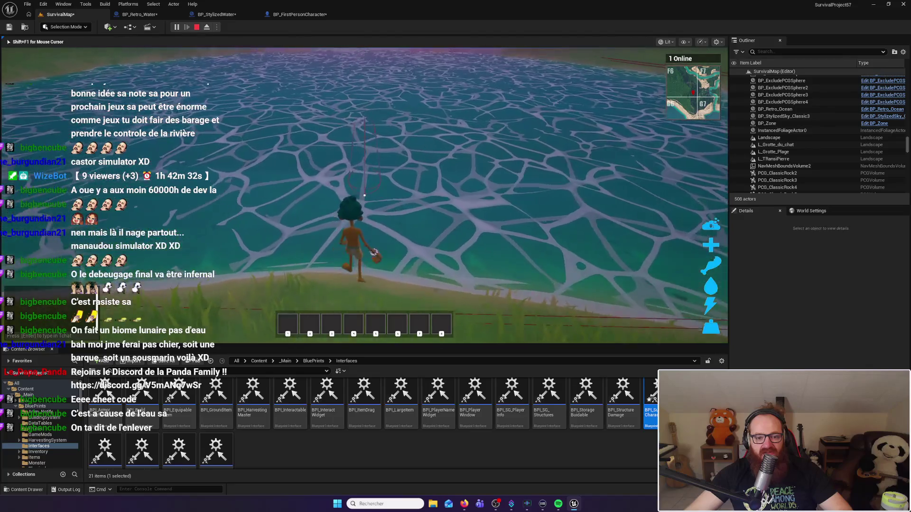
pyautogui.press('w')
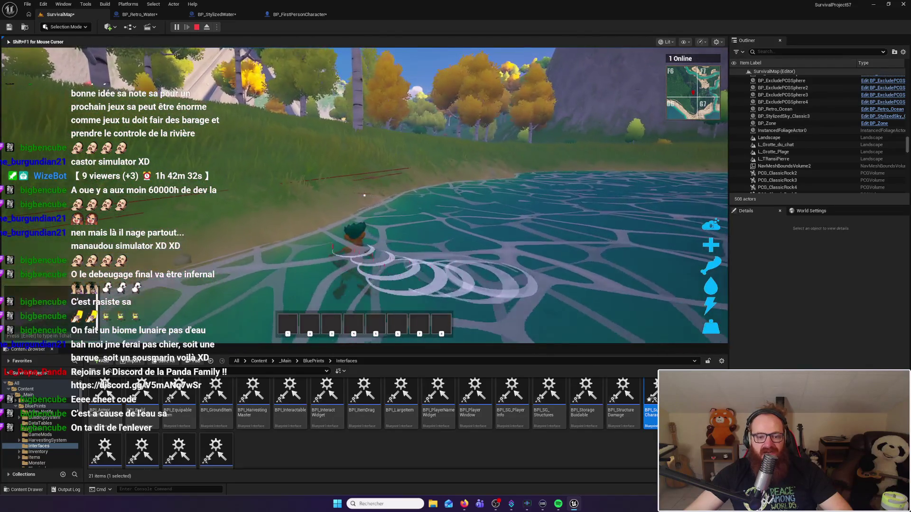
pyautogui.press('w')
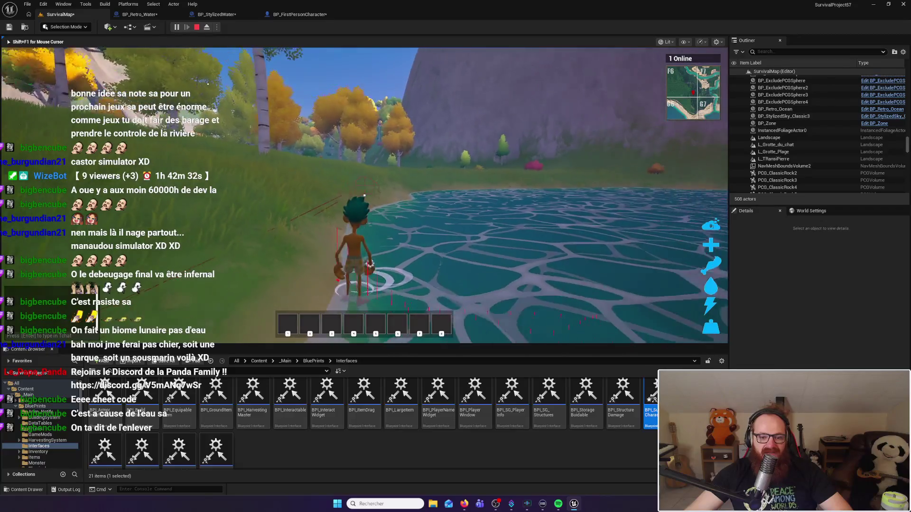
pyautogui.press('w')
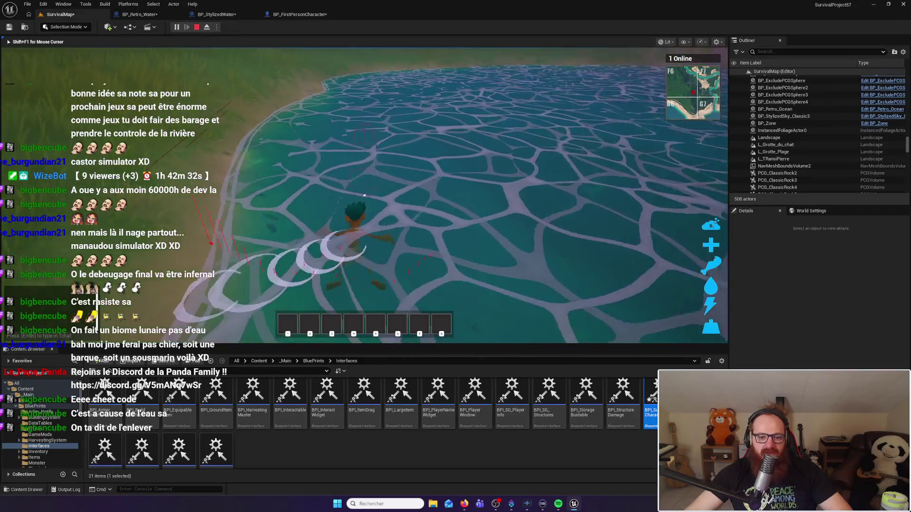
pyautogui.press('w')
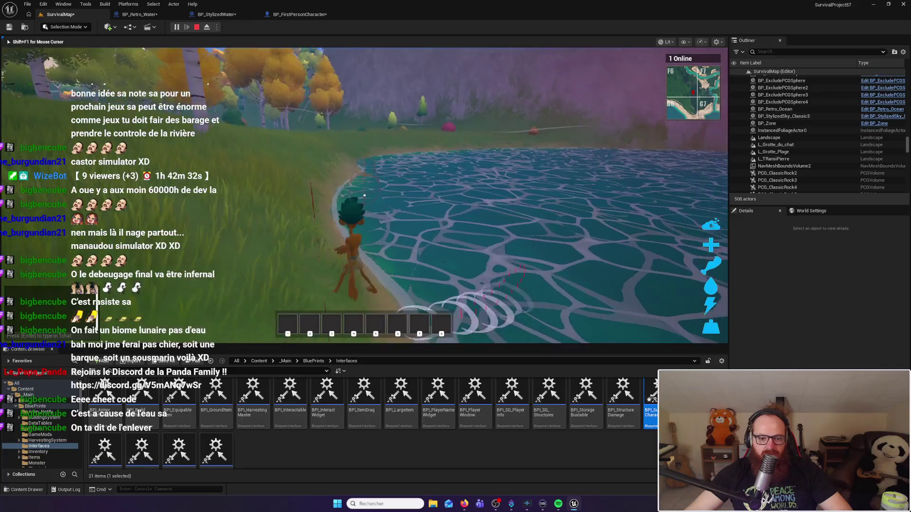
pyautogui.press('w')
pyautogui.press('w')
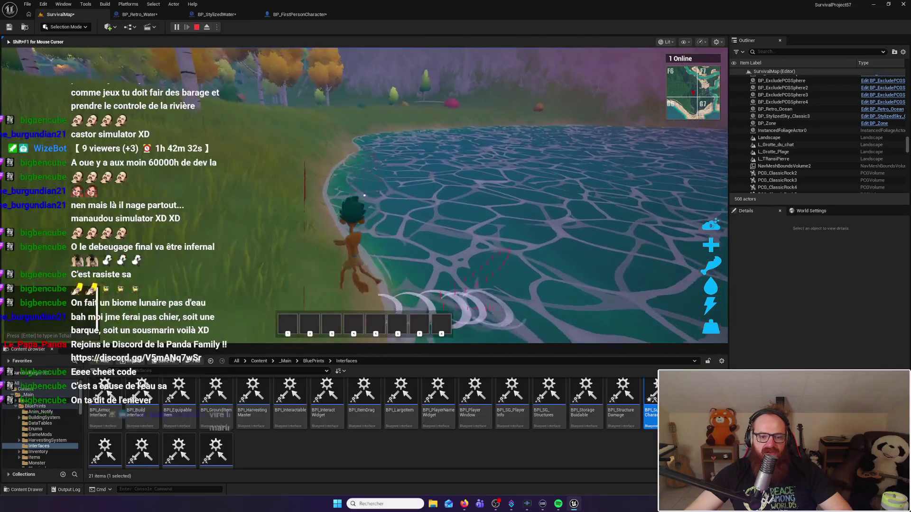
pyautogui.press('w')
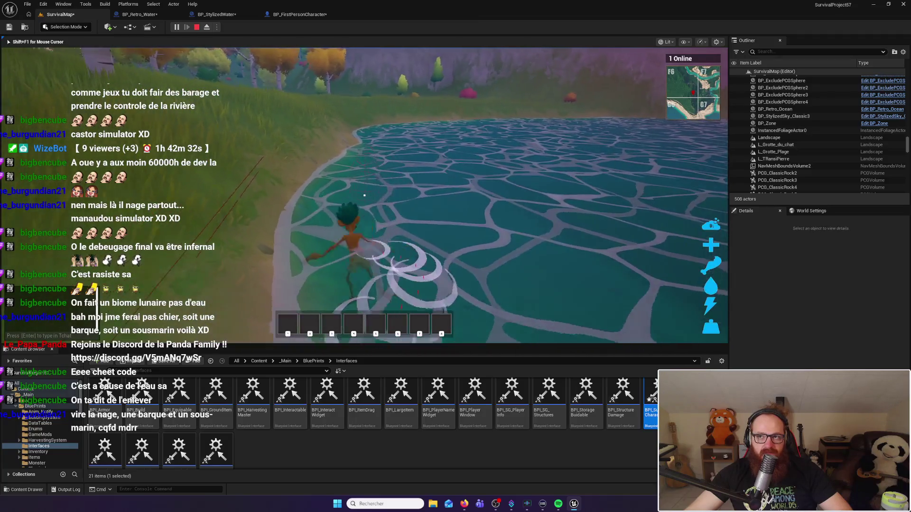
pyautogui.press('w')
pyautogui.press('w')
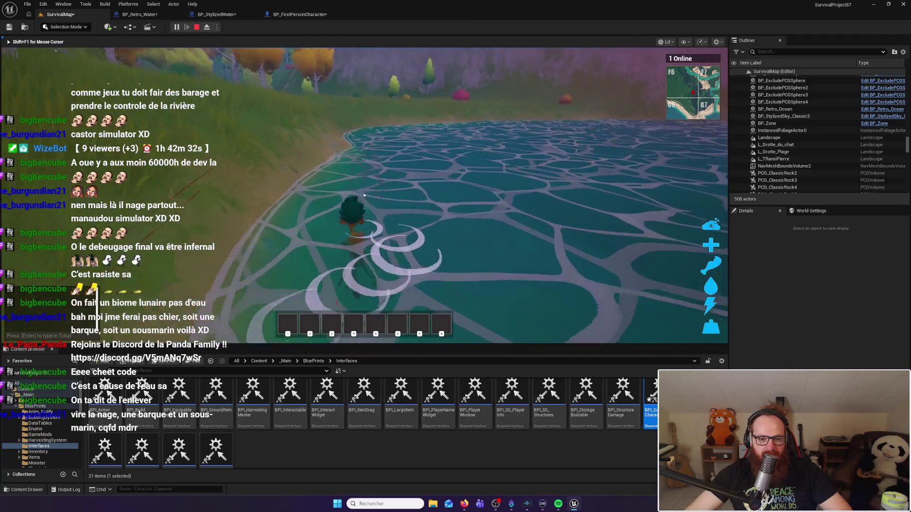
pyautogui.press('a')
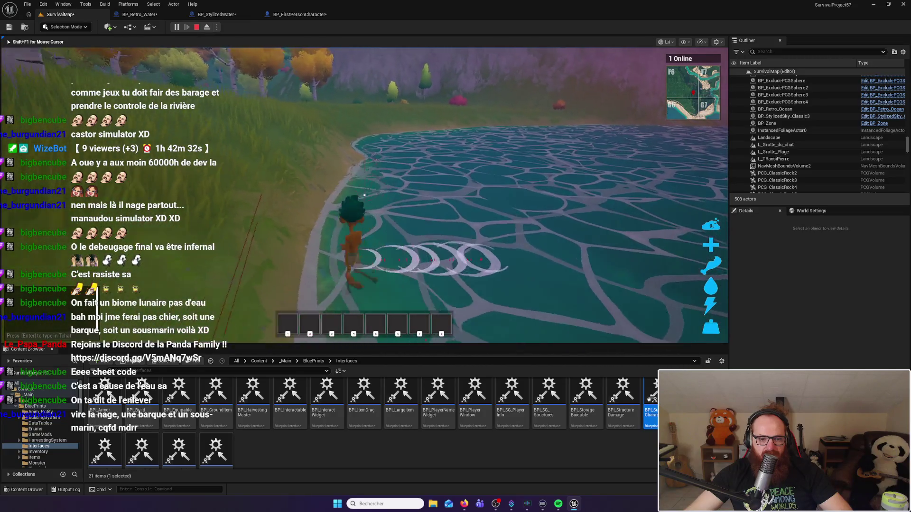
pyautogui.press('a')
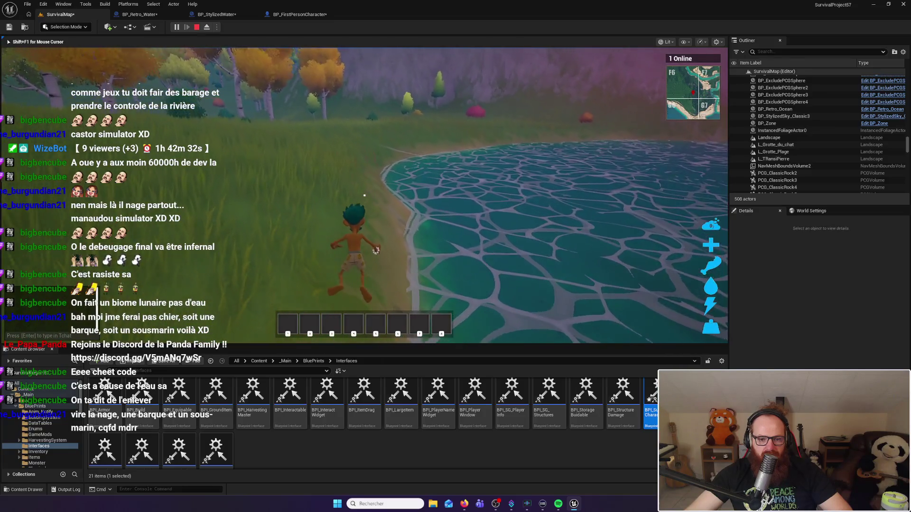
pyautogui.press('w')
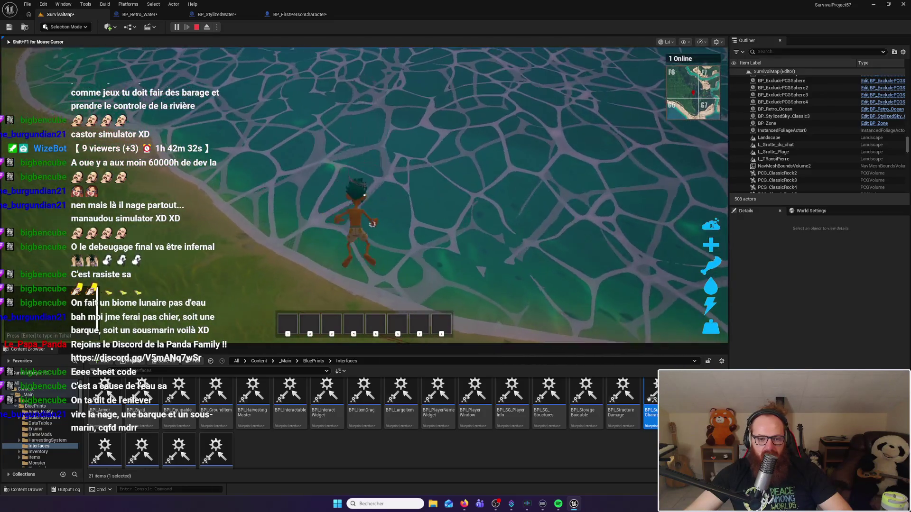
pyautogui.press('w')
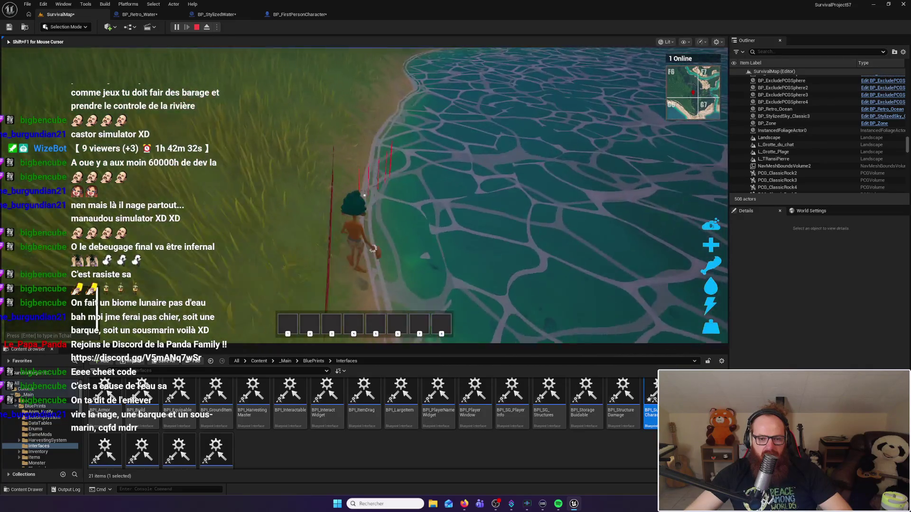
pyautogui.press('w')
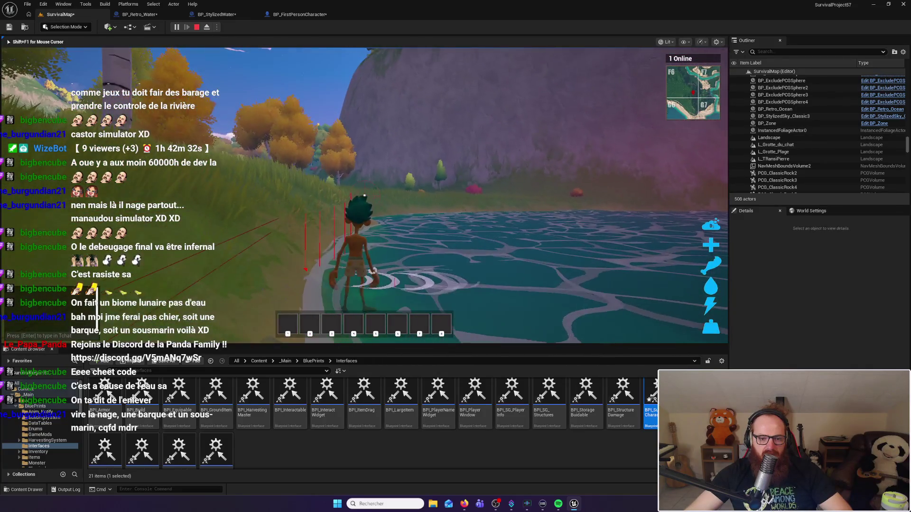
pyautogui.press('w')
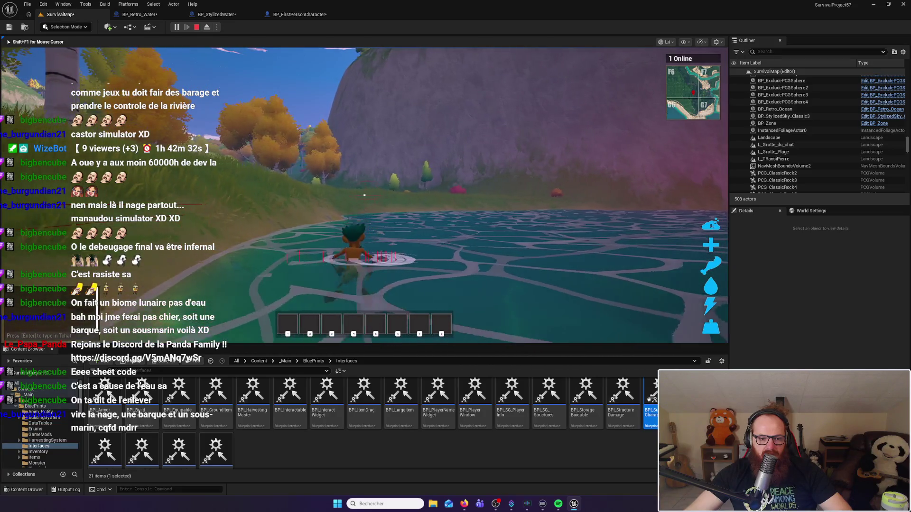
pyautogui.press('w')
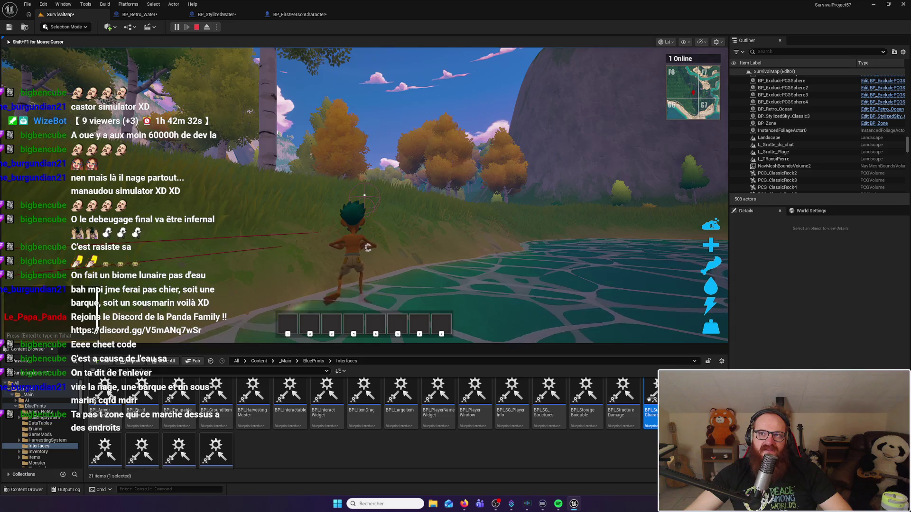
# Step: Dive under, wade through the shallows onto the grass and back into deeper water, then stop playing
pyautogui.press('w')
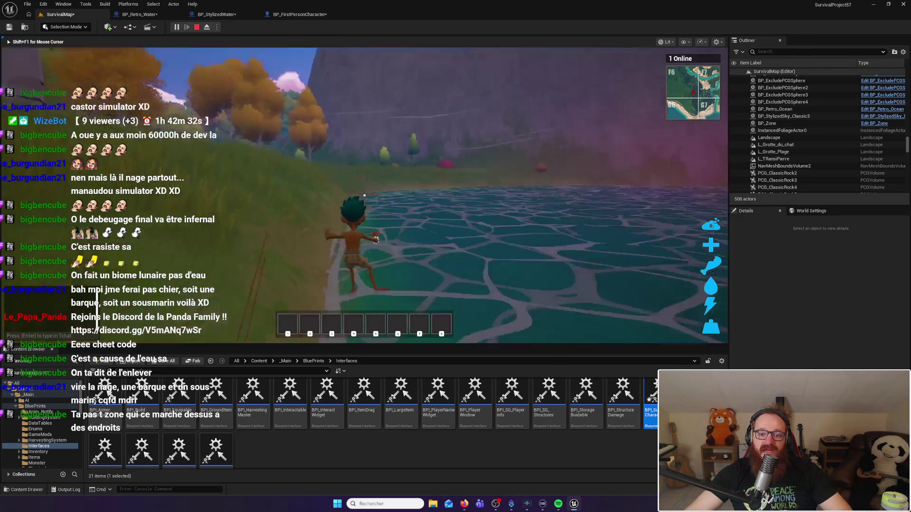
pyautogui.press('w')
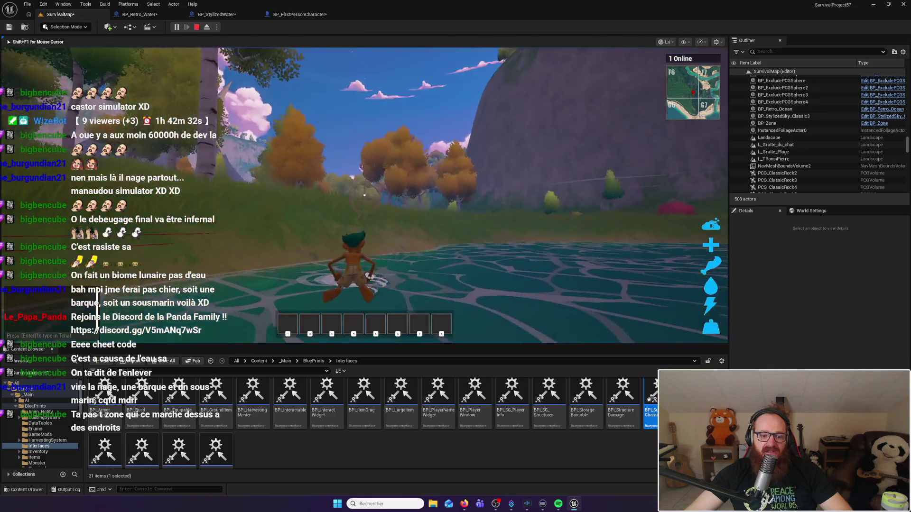
pyautogui.press('w')
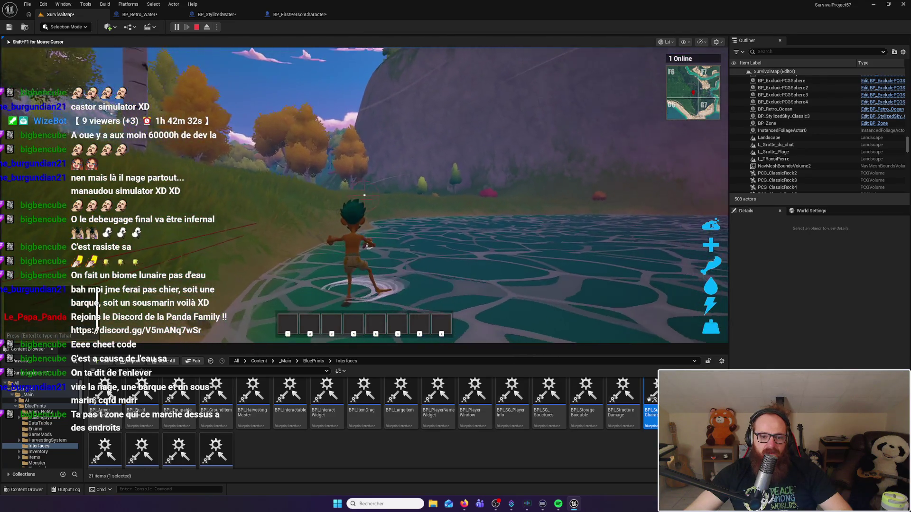
pyautogui.press('w')
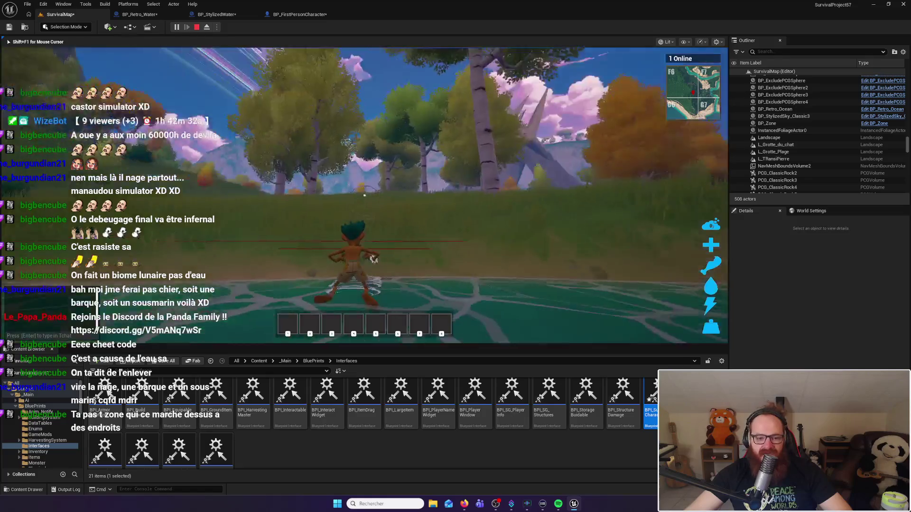
pyautogui.press('w')
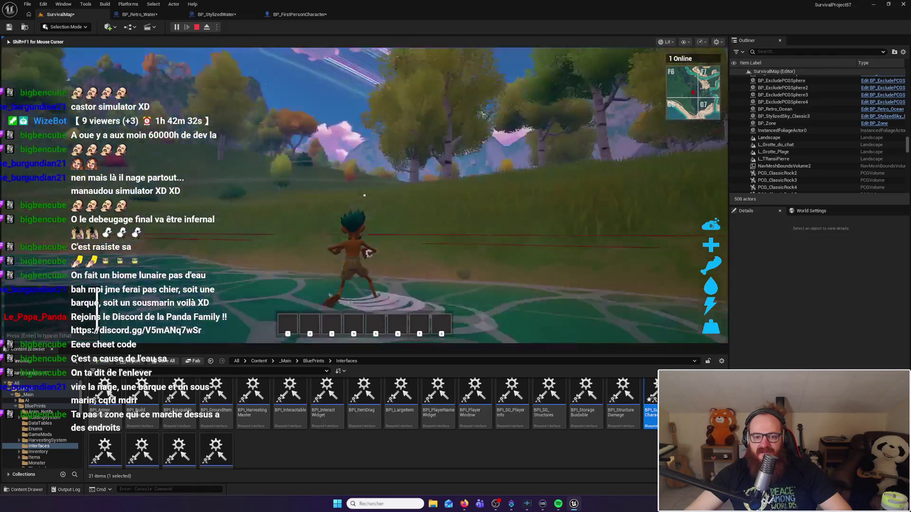
pyautogui.press('w')
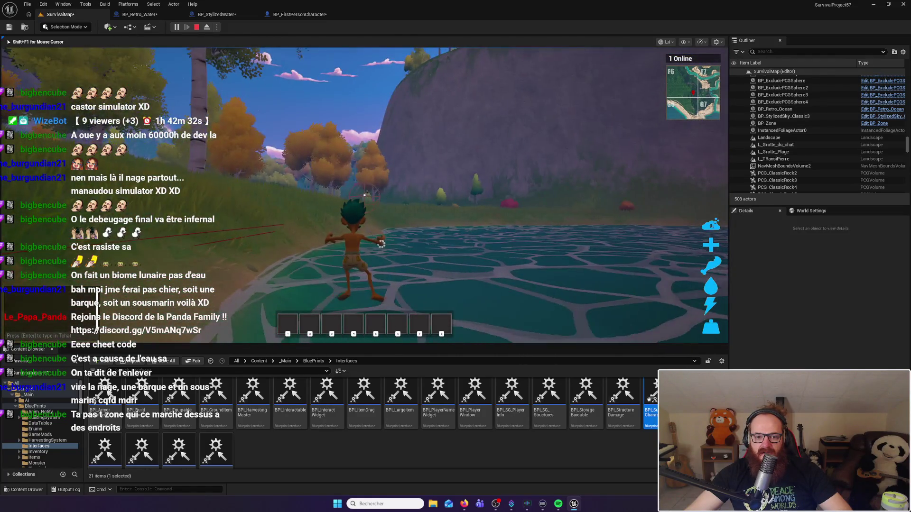
pyautogui.press('w')
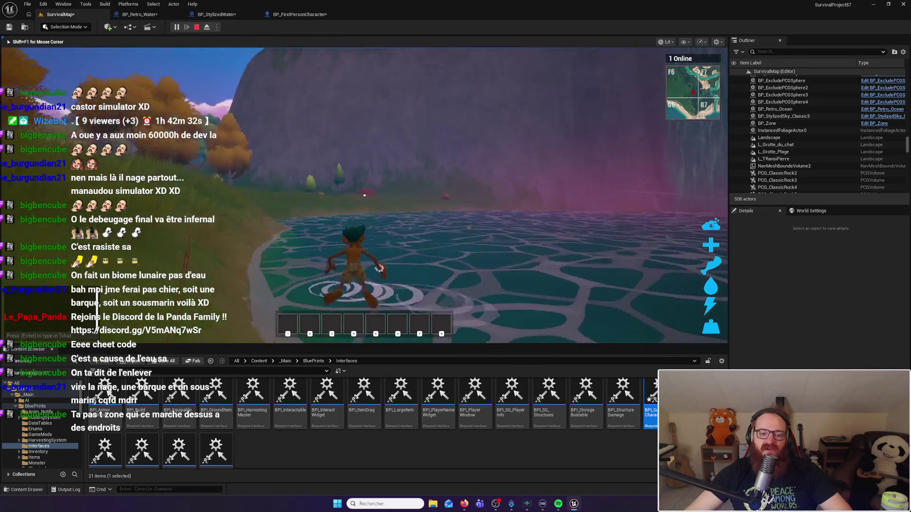
pyautogui.press('w')
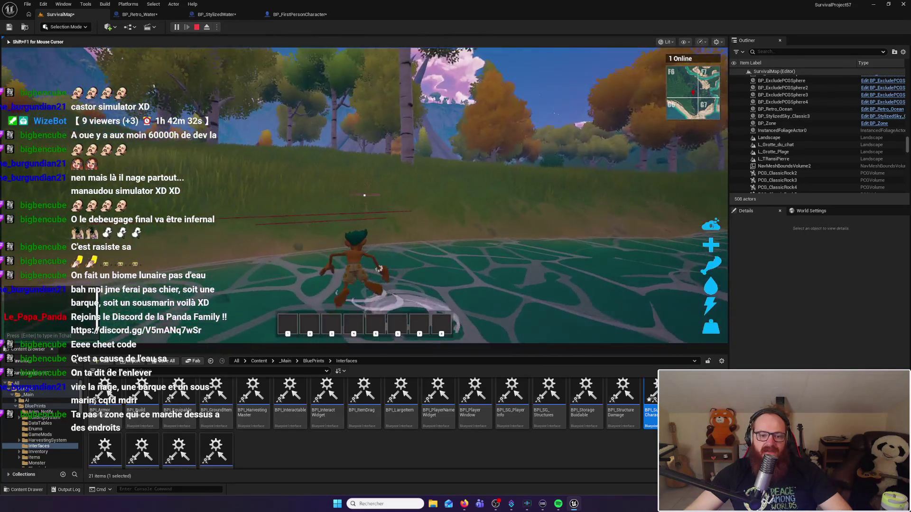
pyautogui.press('w')
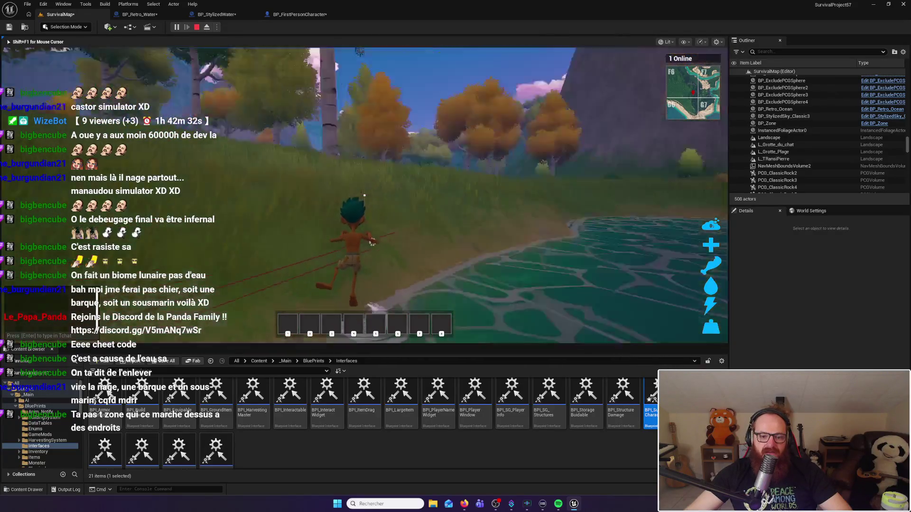
pyautogui.press('w')
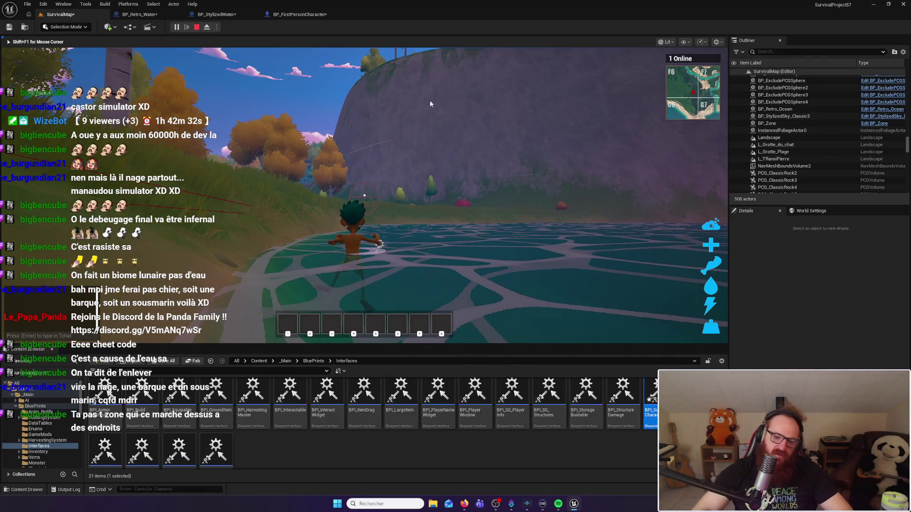
pyautogui.press('Escape')
# Step: In BP_Retro_Water's graph, delete and then restore the Clear and Invalidate Timer by Handle node
pyautogui.click(141, 14)
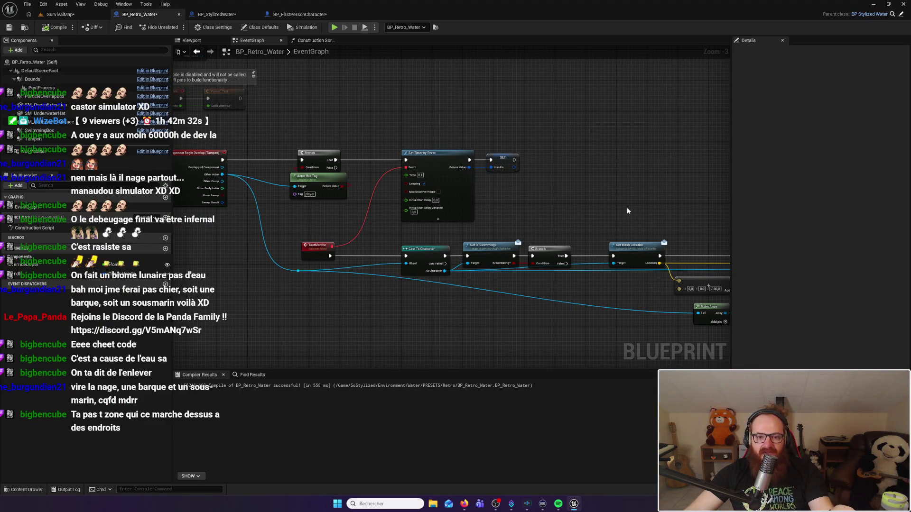
pyautogui.moveTo(627, 211); pyautogui.dragTo(405, 139)
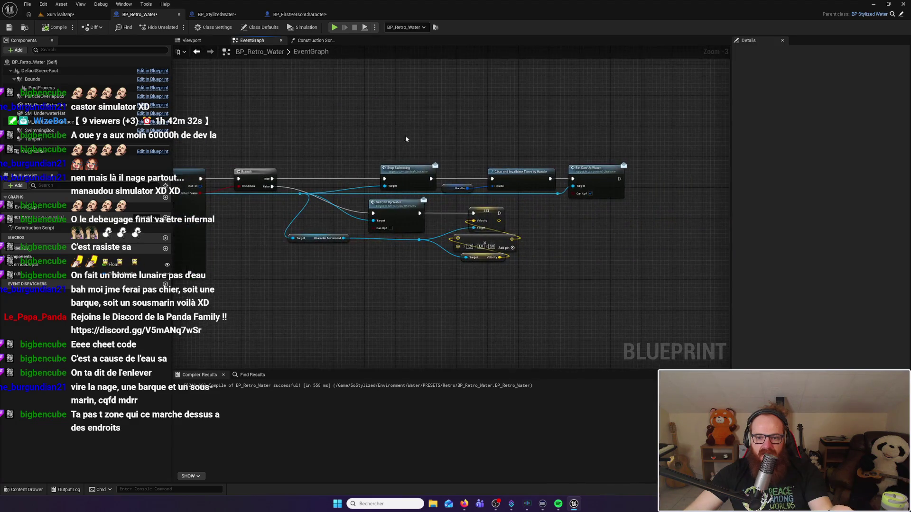
pyautogui.rightClick(470, 134)
pyautogui.click(432, 131)
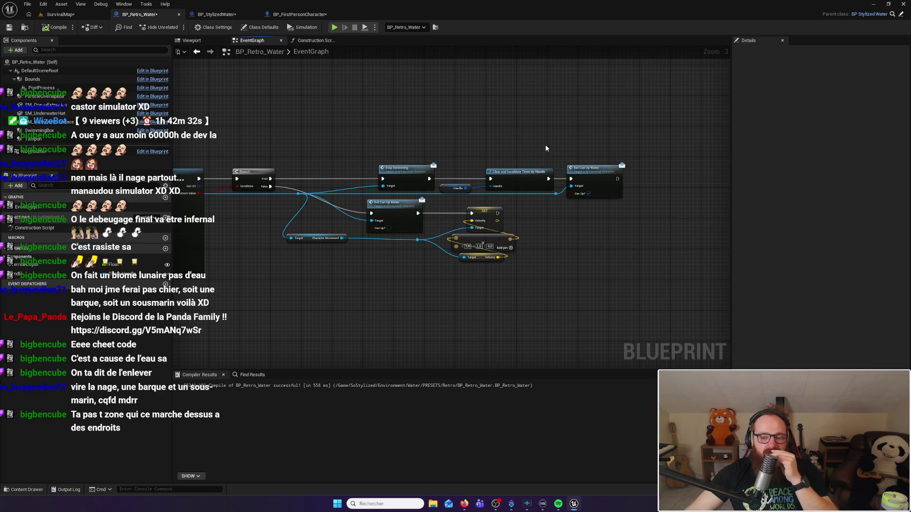
pyautogui.moveTo(526, 149); pyautogui.dragTo(545, 149)
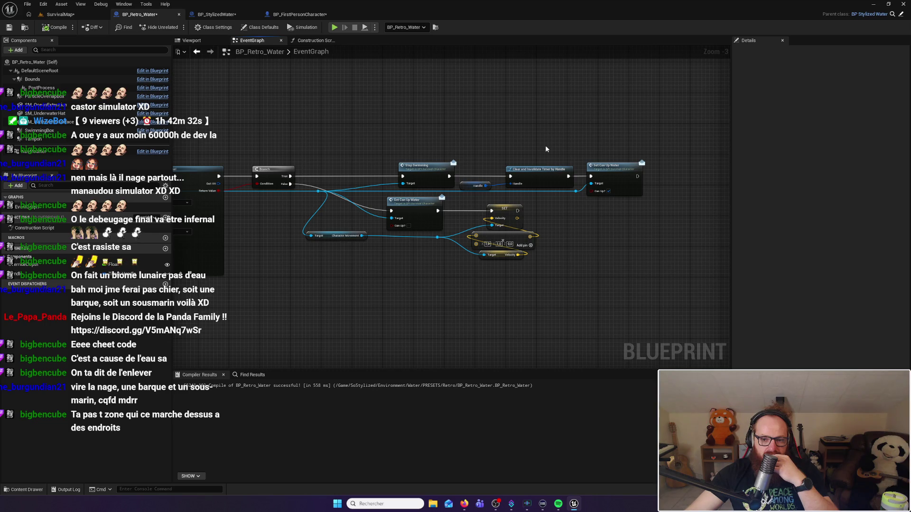
pyautogui.moveTo(488, 167); pyautogui.dragTo(523, 186)
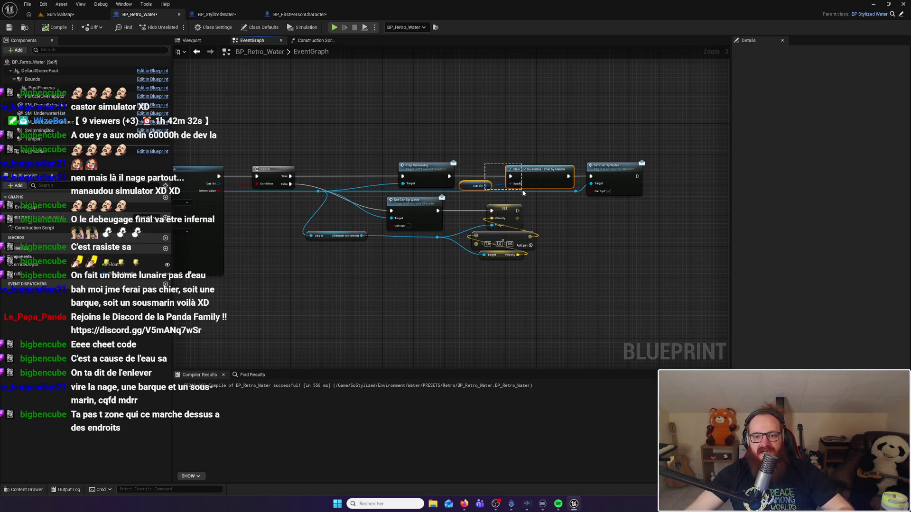
pyautogui.press('Delete')
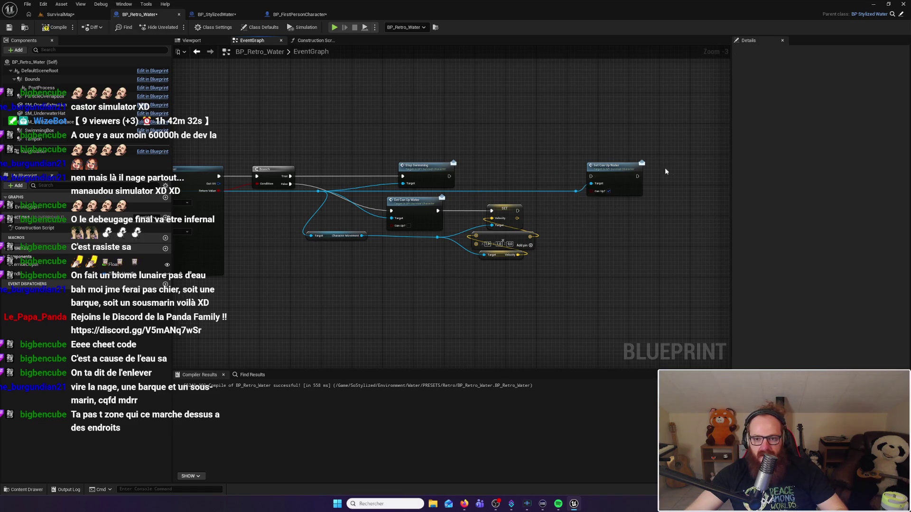
pyautogui.hotkey('ctrl', 'z')
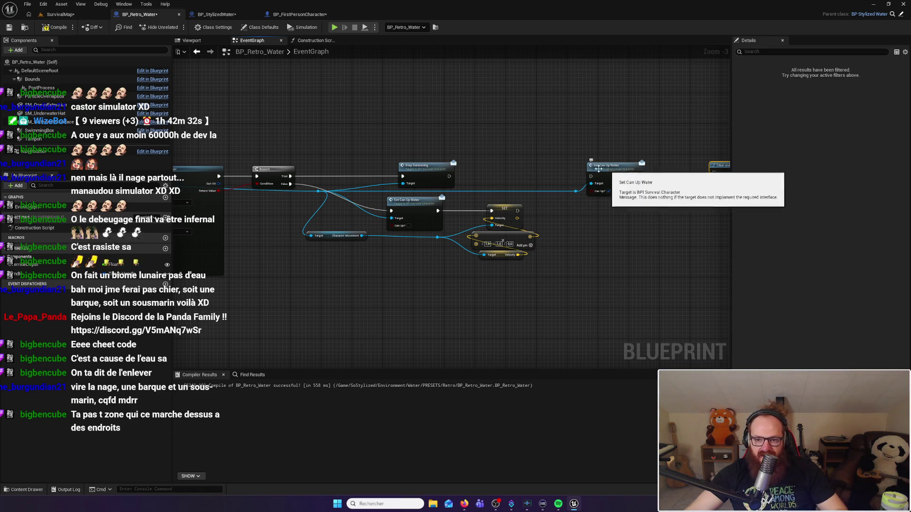
# Step: Place the timer-clearing and Handle nodes right after Set Can Up Water, next to Stop Swimming
pyautogui.moveTo(586, 168); pyautogui.dragTo(470, 169)
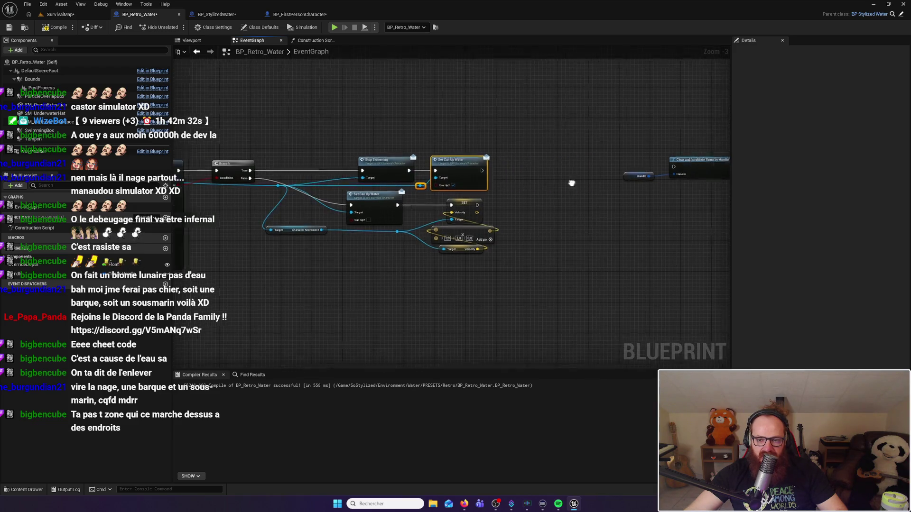
pyautogui.moveTo(562, 146); pyautogui.dragTo(674, 205)
pyautogui.moveTo(632, 160); pyautogui.dragTo(502, 164)
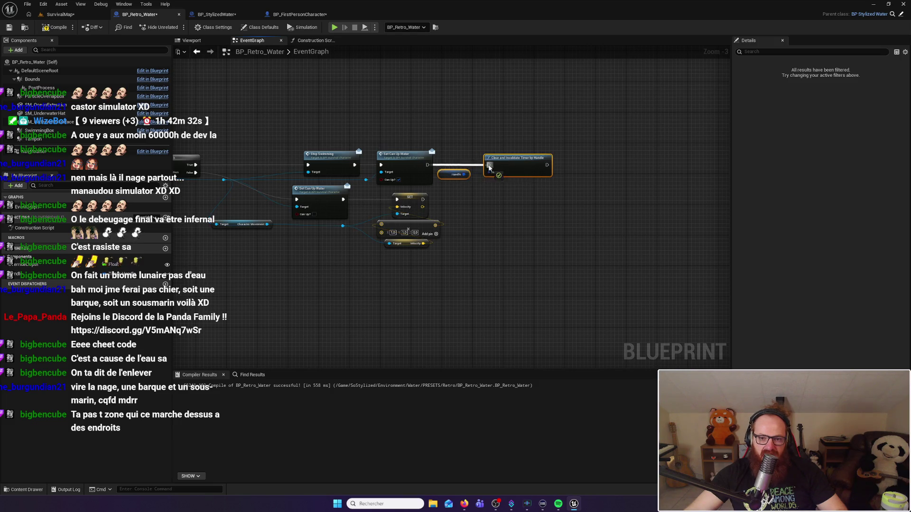
pyautogui.click(514, 215)
pyautogui.moveTo(508, 218)
pyautogui.mouseDown()
pyautogui.moveTo(533, 203)
pyautogui.moveTo(556, 221)
pyautogui.mouseUp()
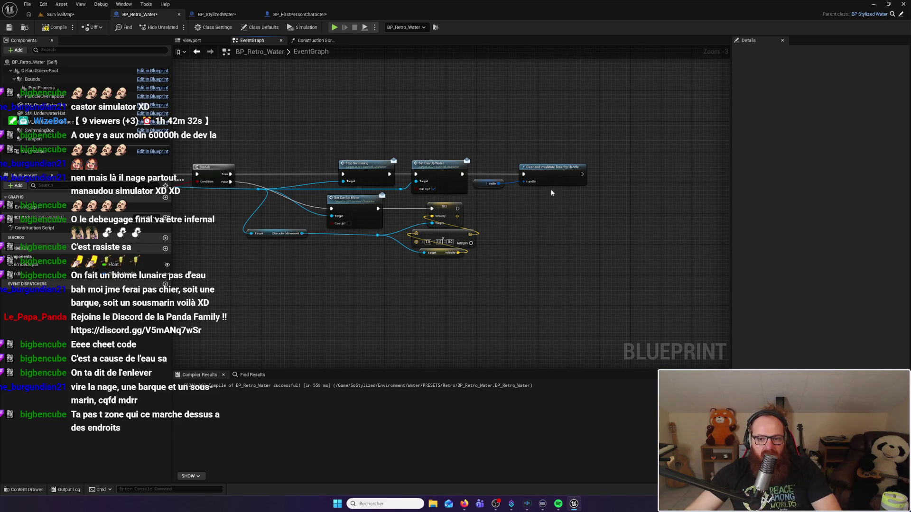
pyautogui.moveTo(271, 311)
pyautogui.mouseDown()
pyautogui.moveTo(679, 221)
pyautogui.moveTo(444, 284)
pyautogui.moveTo(580, 281)
pyautogui.moveTo(550, 259)
pyautogui.mouseUp()
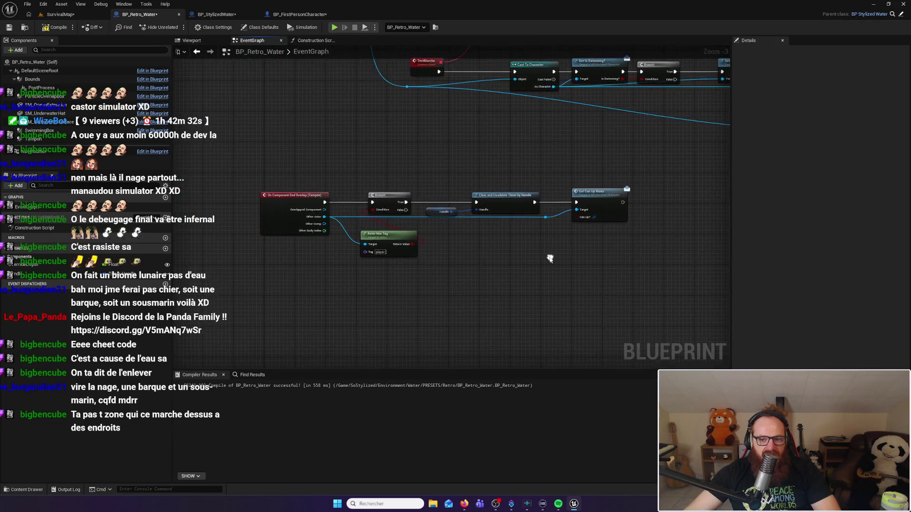
# Step: Delete the timer and Handle nodes, then wire Branch True directly into Set Can Up Water
pyautogui.moveTo(481, 210); pyautogui.dragTo(509, 215)
pyautogui.press('Delete')
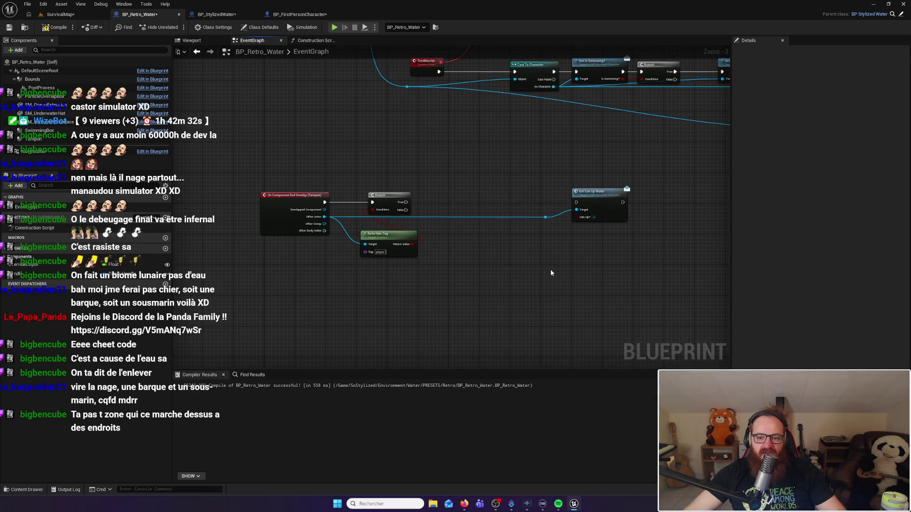
pyautogui.moveTo(551, 269); pyautogui.dragTo(607, 200)
pyautogui.moveTo(544, 195); pyautogui.dragTo(410, 149)
pyautogui.moveTo(511, 162); pyautogui.dragTo(374, 162)
pyautogui.moveTo(316, 172); pyautogui.dragTo(352, 172)
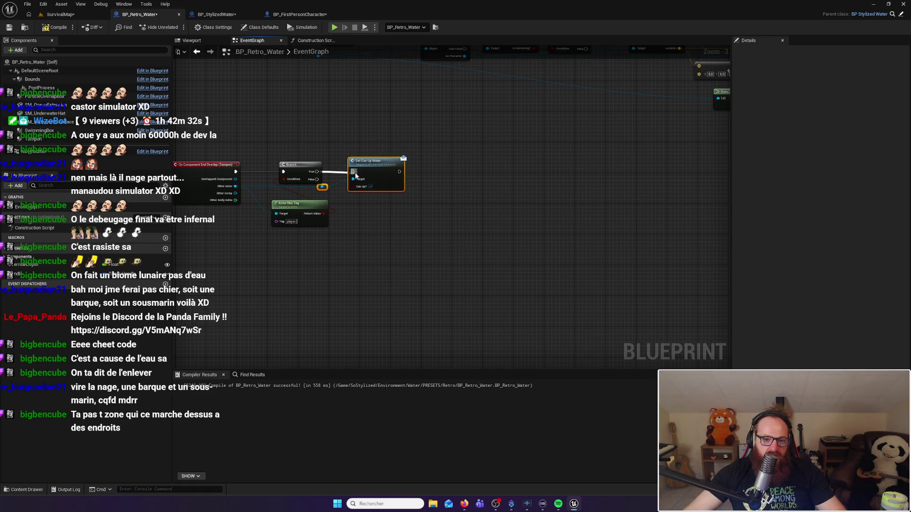
pyautogui.click(500, 186)
# Step: Paste the Handle and timer-clearing nodes after Set Can Up Water and connect them
pyautogui.hotkey('ctrl', 'v')
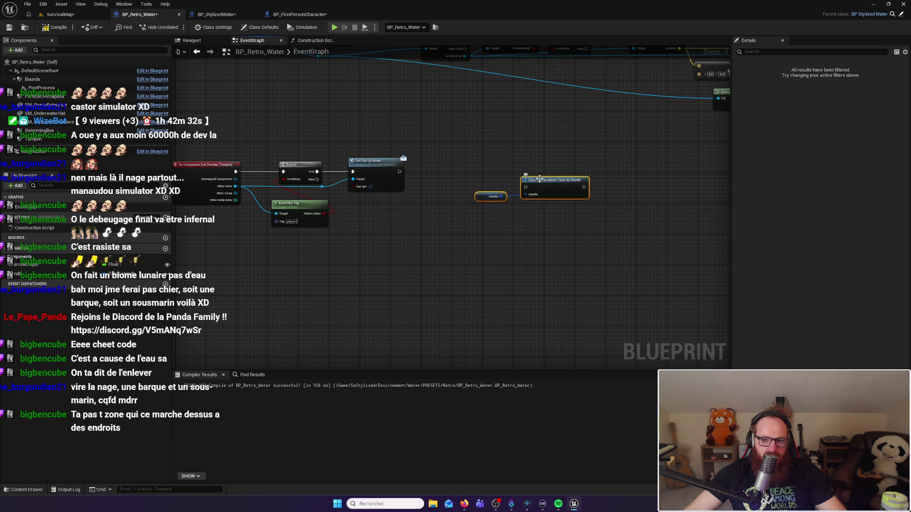
pyautogui.moveTo(539, 178); pyautogui.dragTo(473, 172)
pyautogui.moveTo(399, 172)
pyautogui.mouseDown()
pyautogui.moveTo(461, 180)
pyautogui.moveTo(473, 169)
pyautogui.mouseUp()
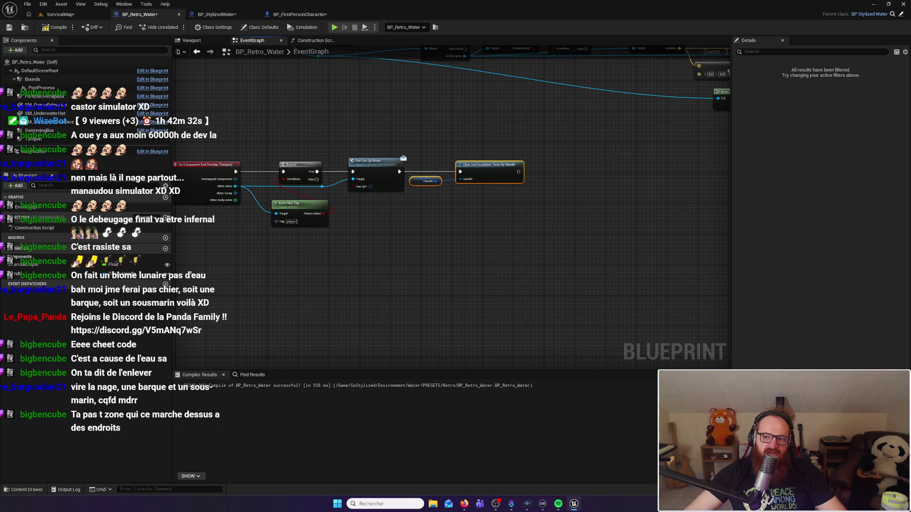
pyautogui.moveTo(423, 285); pyautogui.dragTo(599, 261)
pyautogui.click(598, 261)
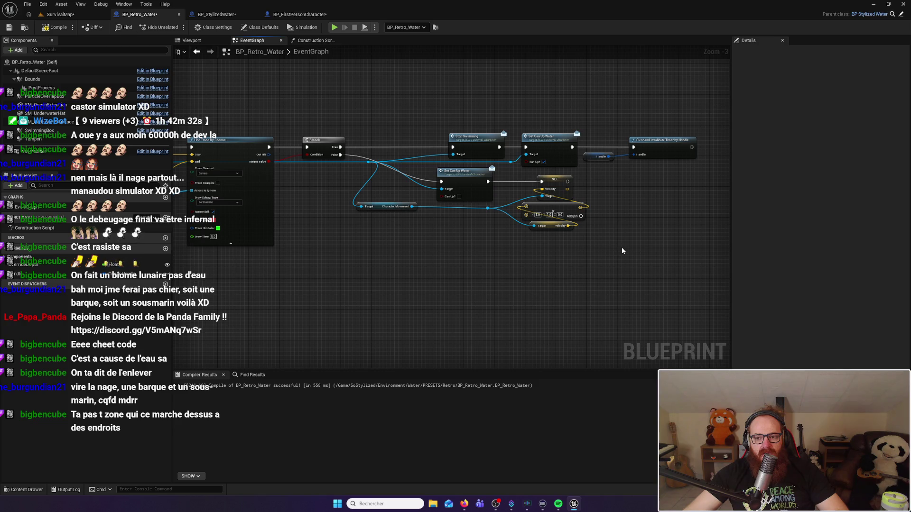
pyautogui.moveTo(600, 238); pyautogui.dragTo(570, 265)
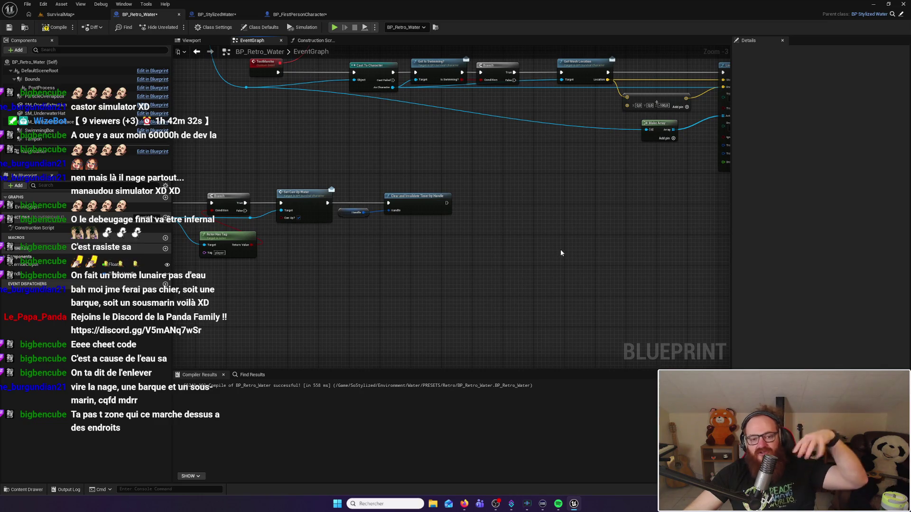
pyautogui.moveTo(672, 205)
pyautogui.mouseDown()
pyautogui.moveTo(511, 247)
pyautogui.moveTo(423, 288)
pyautogui.mouseUp()
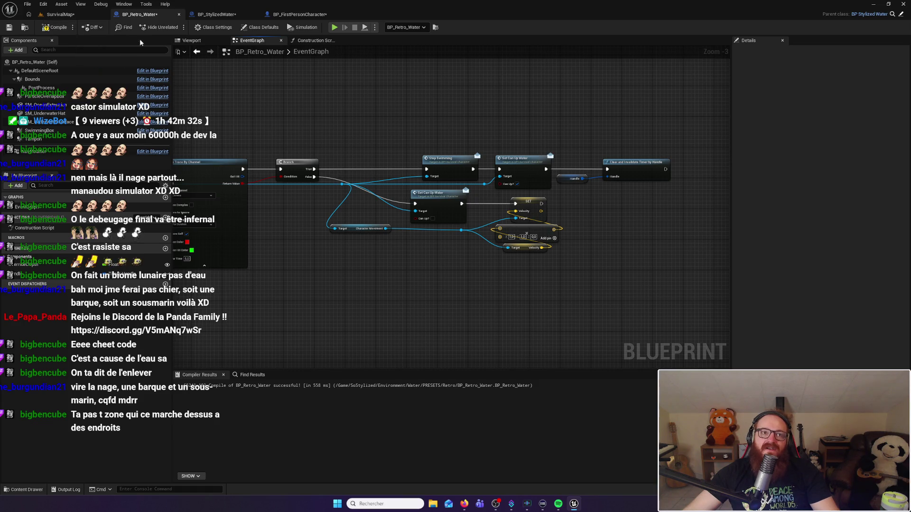
pyautogui.moveTo(273, 93)
pyautogui.mouseDown()
pyautogui.moveTo(286, 90)
pyautogui.moveTo(309, 103)
pyautogui.mouseUp()
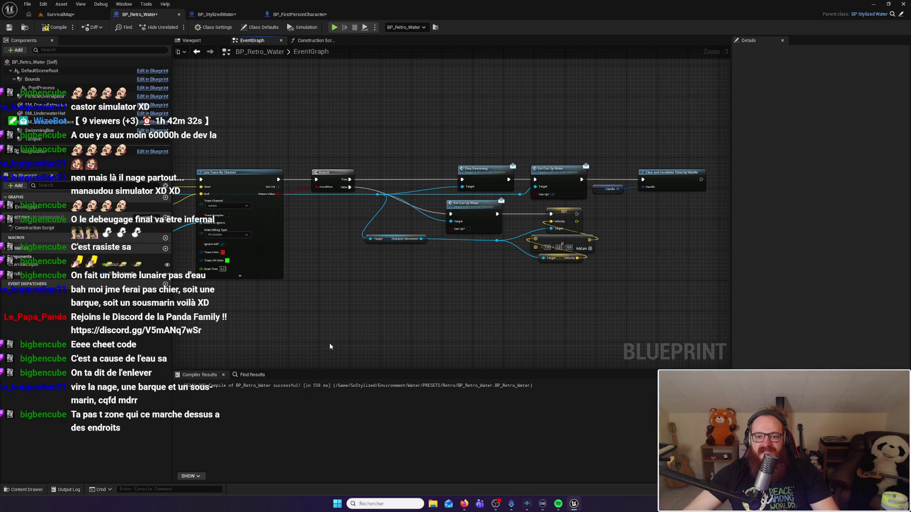
pyautogui.moveTo(329, 342); pyautogui.dragTo(351, 338)
pyautogui.moveTo(365, 144)
pyautogui.mouseDown()
pyautogui.moveTo(361, 228)
pyautogui.moveTo(596, 169)
pyautogui.moveTo(500, 190)
pyautogui.moveTo(531, 240)
pyautogui.mouseUp()
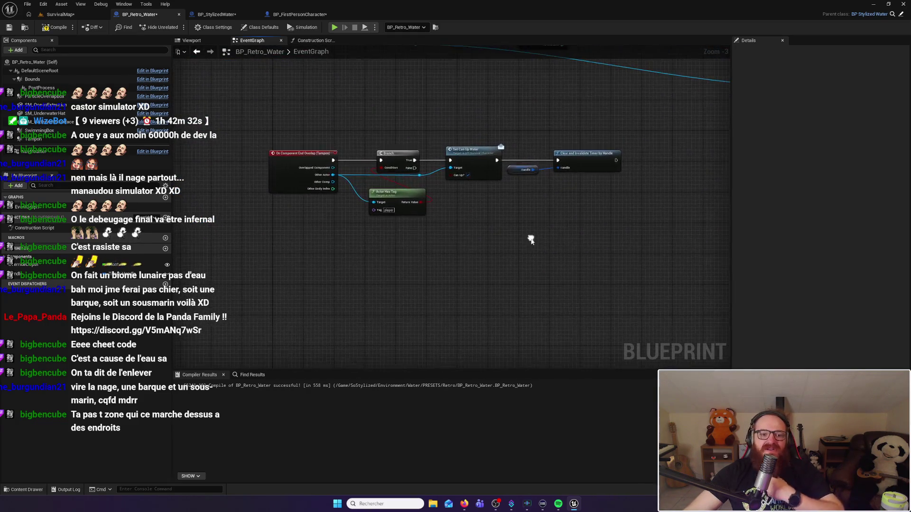
pyautogui.moveTo(492, 164)
pyautogui.mouseDown()
pyautogui.moveTo(443, 149)
pyautogui.moveTo(311, 271)
pyautogui.moveTo(323, 281)
pyautogui.moveTo(460, 289)
pyautogui.moveTo(583, 342)
pyautogui.mouseUp()
pyautogui.scroll(-3, 514, 241)
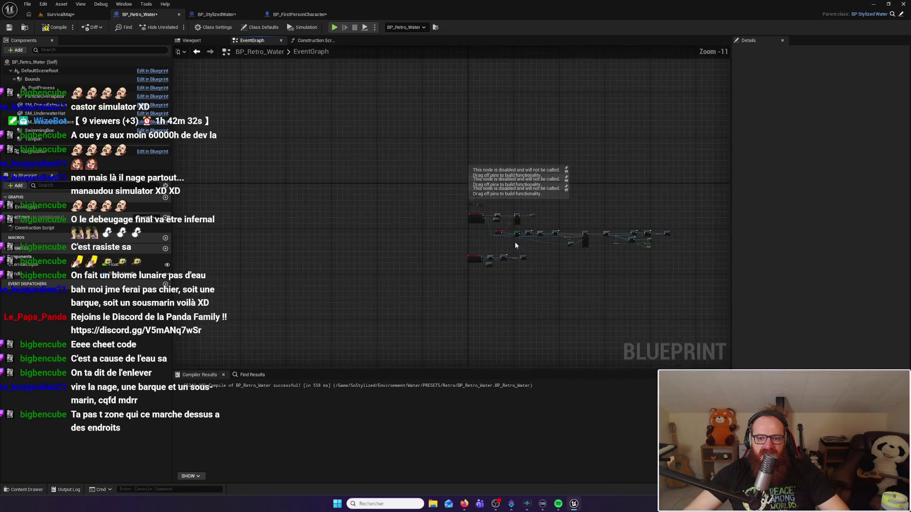
pyautogui.scroll(2, 426, 175)
pyautogui.moveTo(426, 178); pyautogui.dragTo(473, 253)
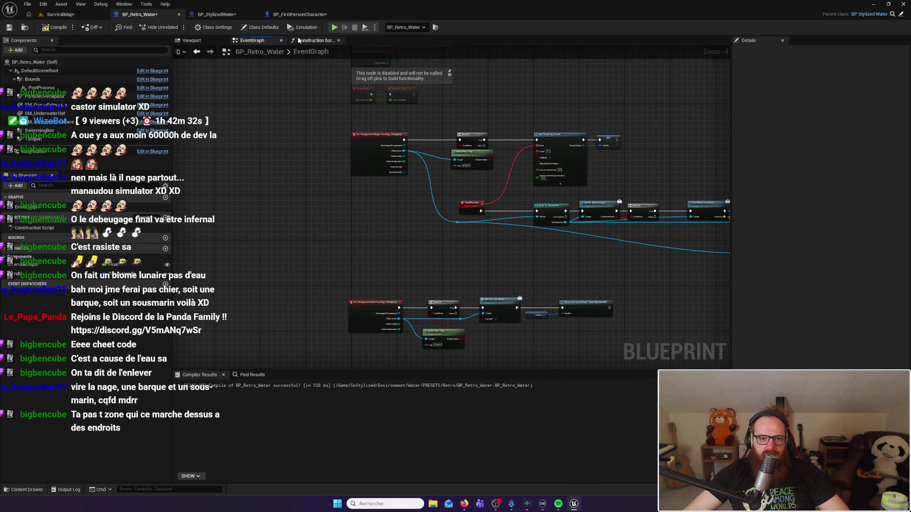
# Step: Glance over the Construction Script, then return to SurvivalMap with the camera flown toward the lake
pyautogui.click(308, 42)
pyautogui.scroll(-4, 357, 234)
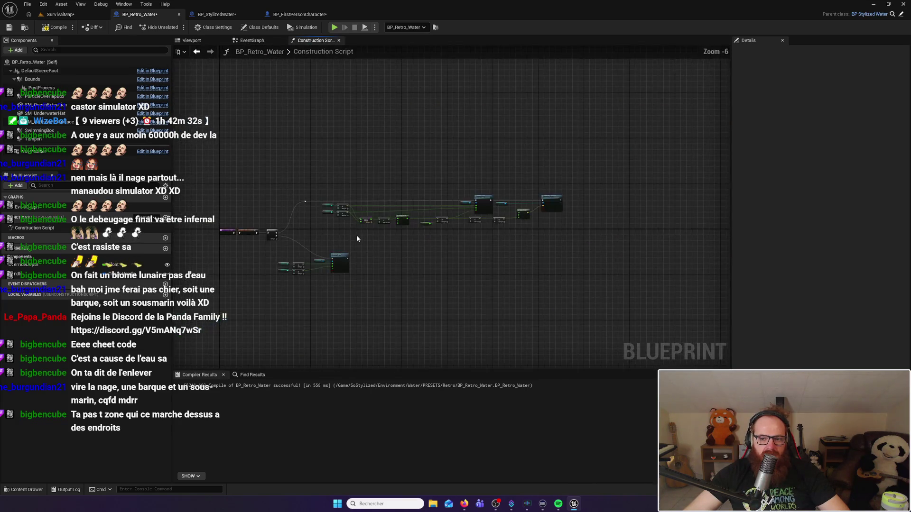
pyautogui.scroll(3, 357, 235)
pyautogui.moveTo(271, 176); pyautogui.dragTo(464, 232)
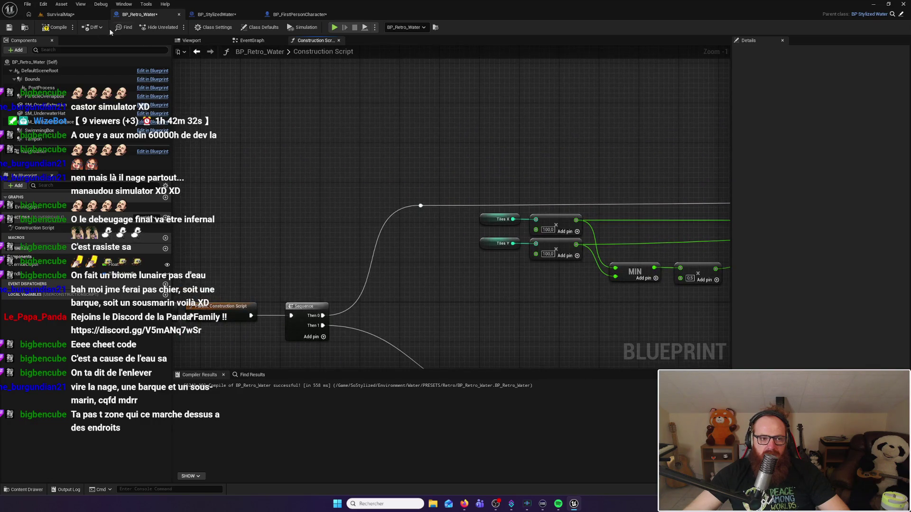
pyautogui.click(60, 14)
pyautogui.moveTo(190, 142); pyautogui.dragTo(176, 38)
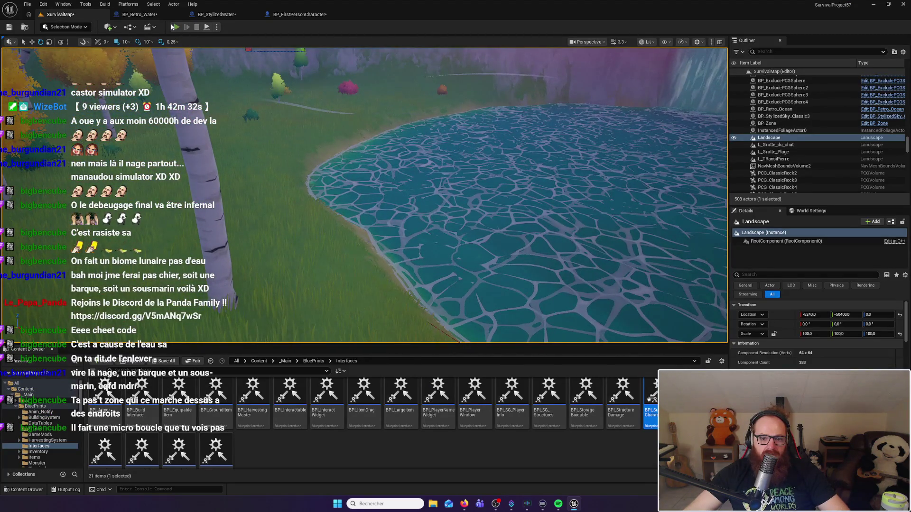
# Step: Start Play-In-Editor and walk the character into the lake, dive, then climb back onto shore
pyautogui.click(173, 27)
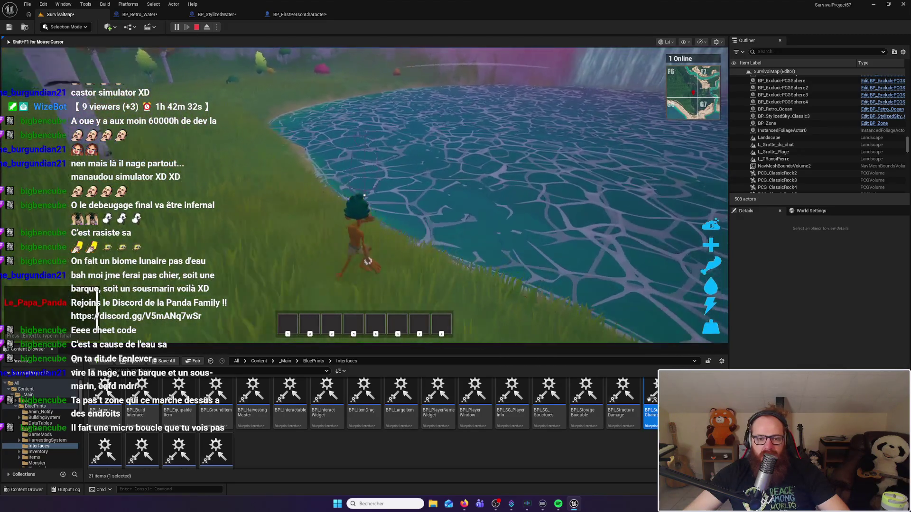
pyautogui.press('w')
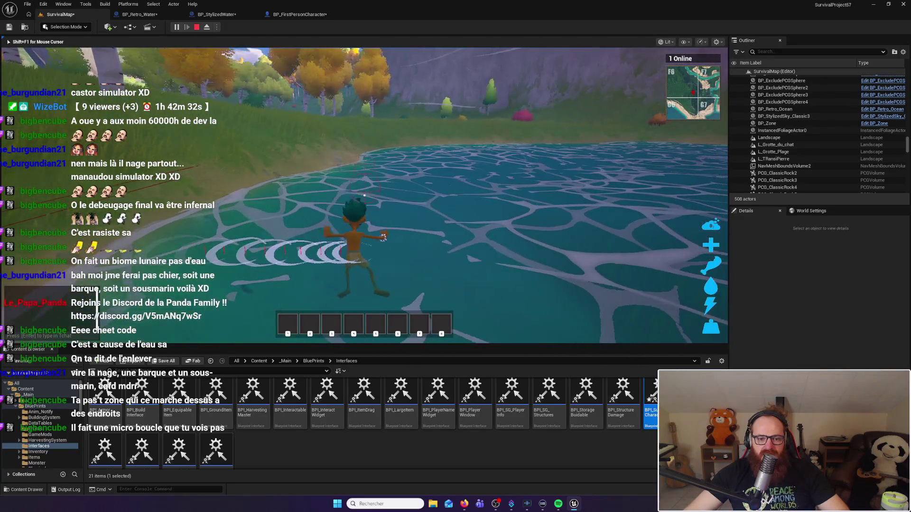
pyautogui.press('a')
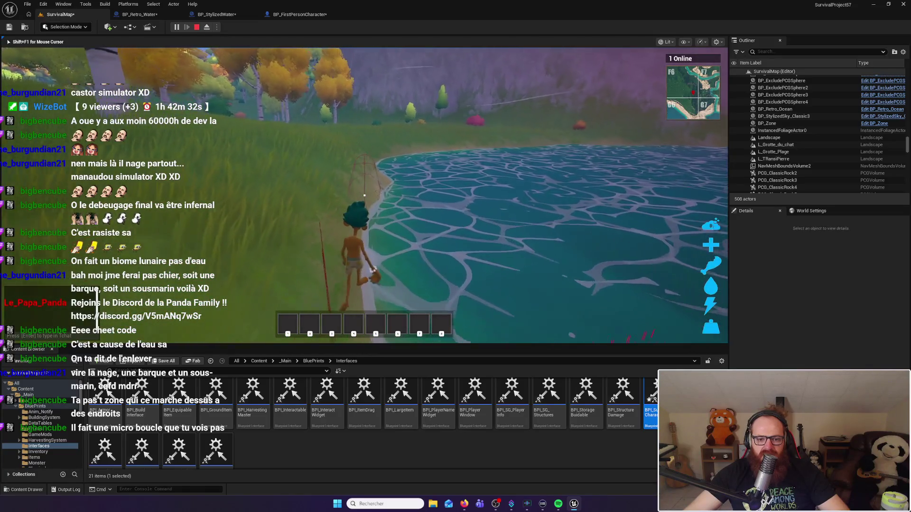
pyautogui.press('w')
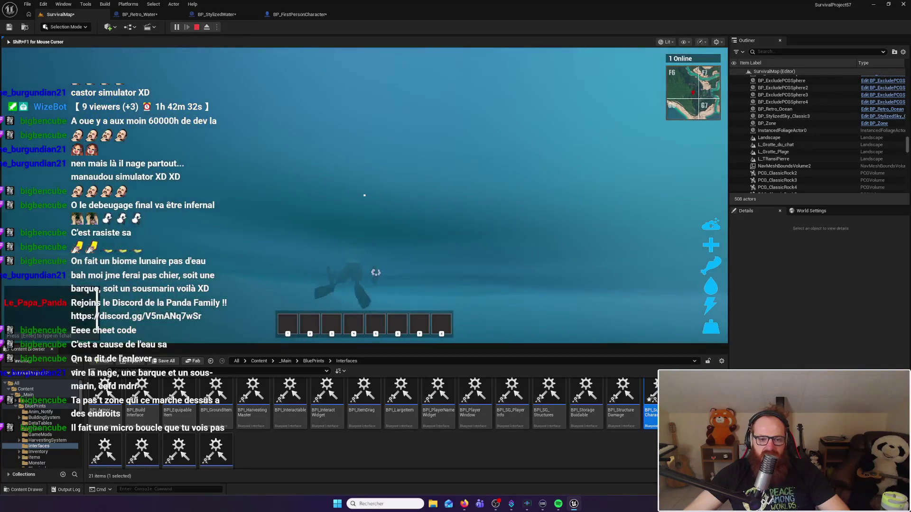
pyautogui.press('w')
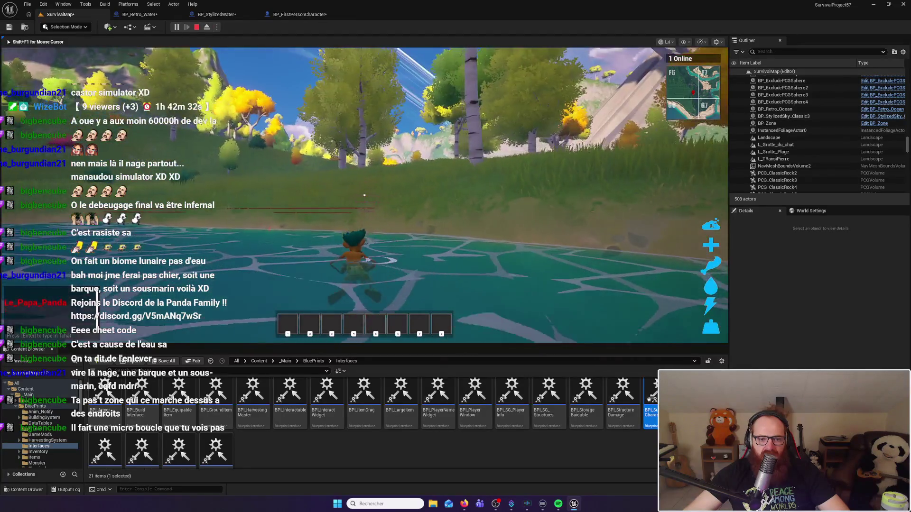
pyautogui.press('w')
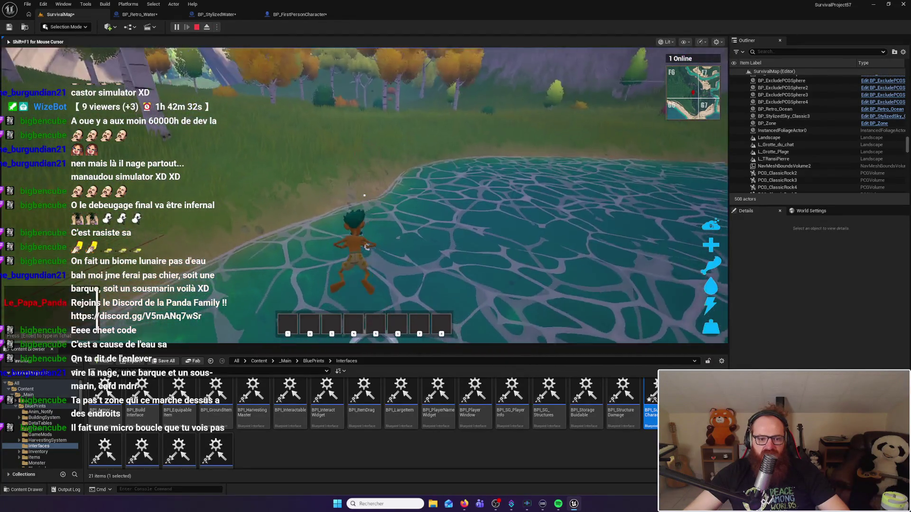
pyautogui.press('w')
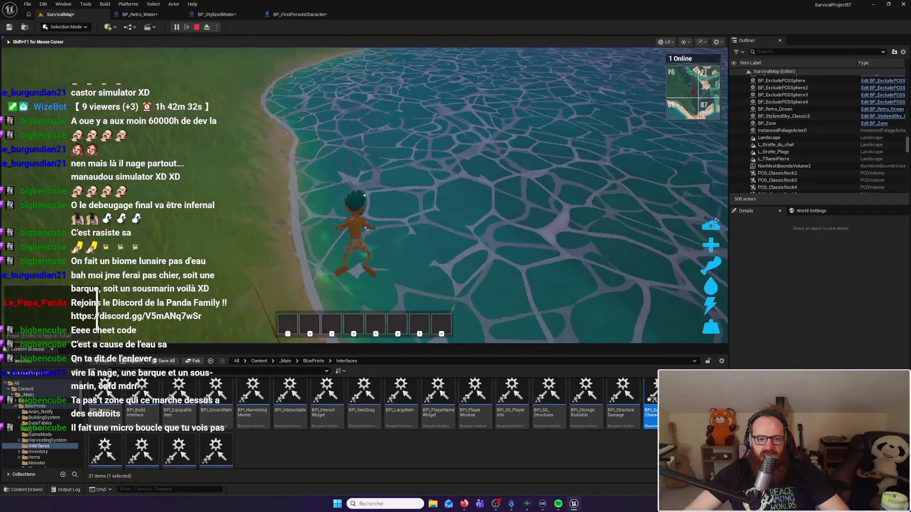
pyautogui.press('w')
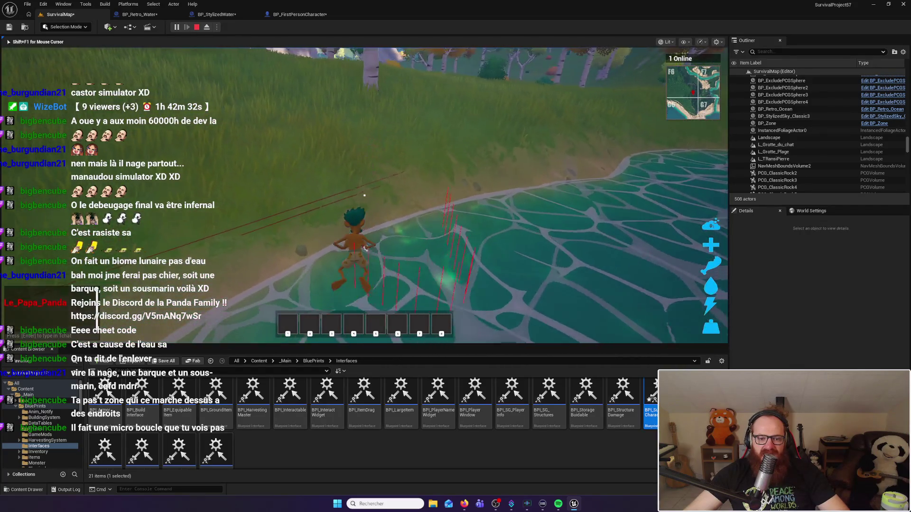
pyautogui.press('w')
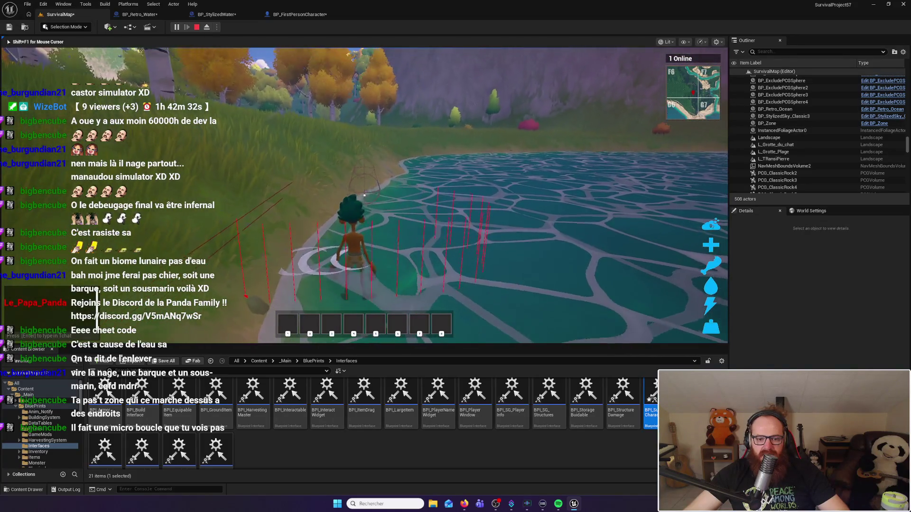
pyautogui.press('w')
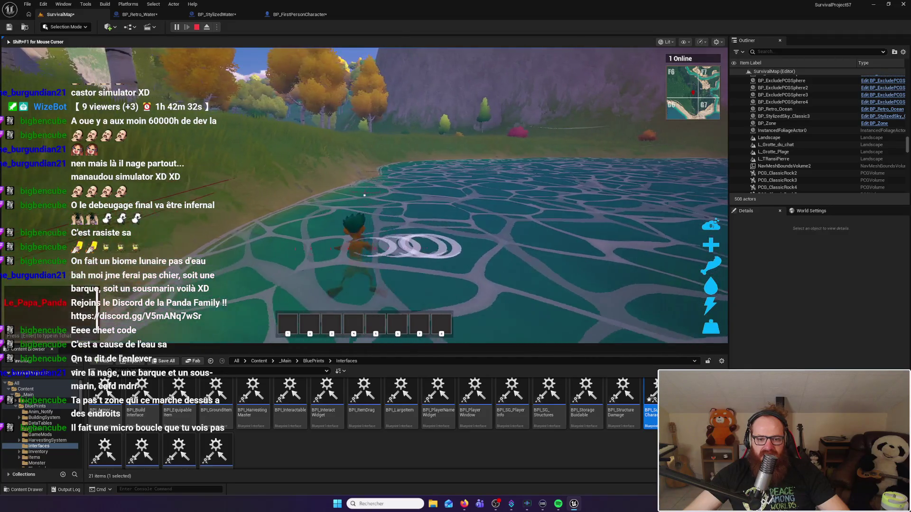
pyautogui.press('w')
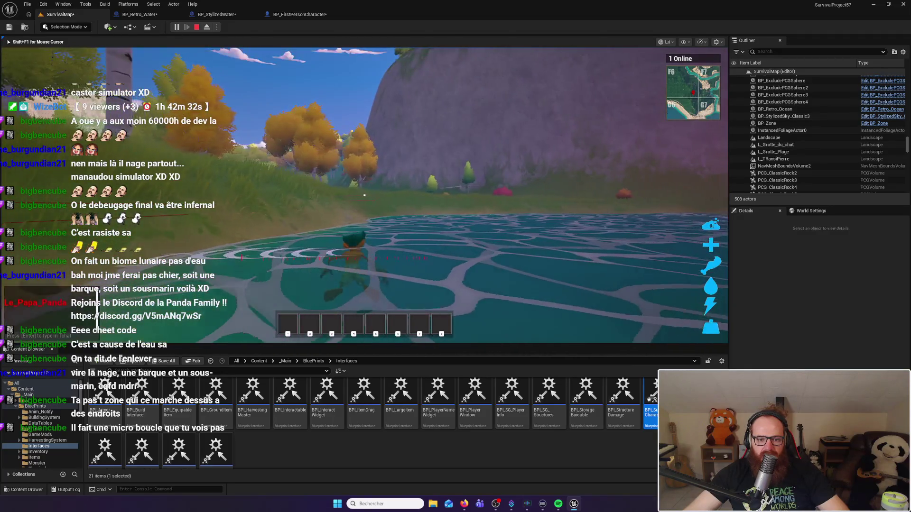
pyautogui.press('w')
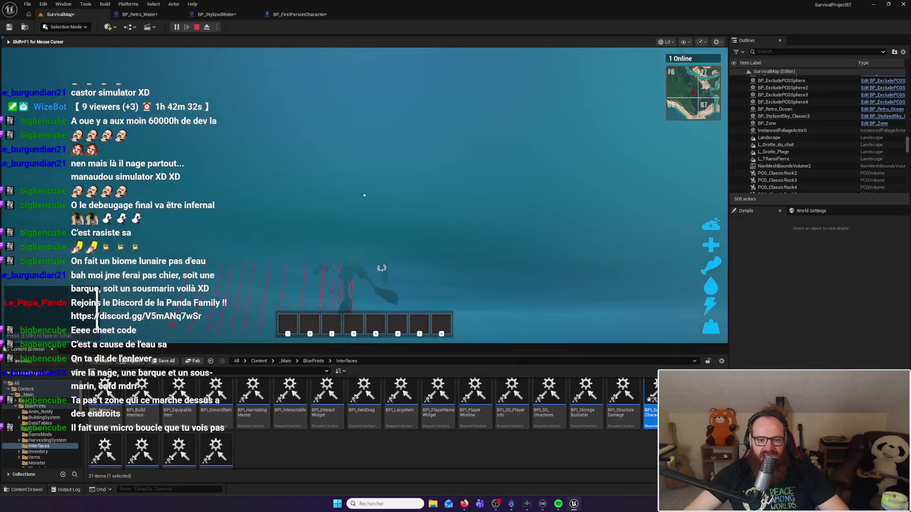
pyautogui.press('w')
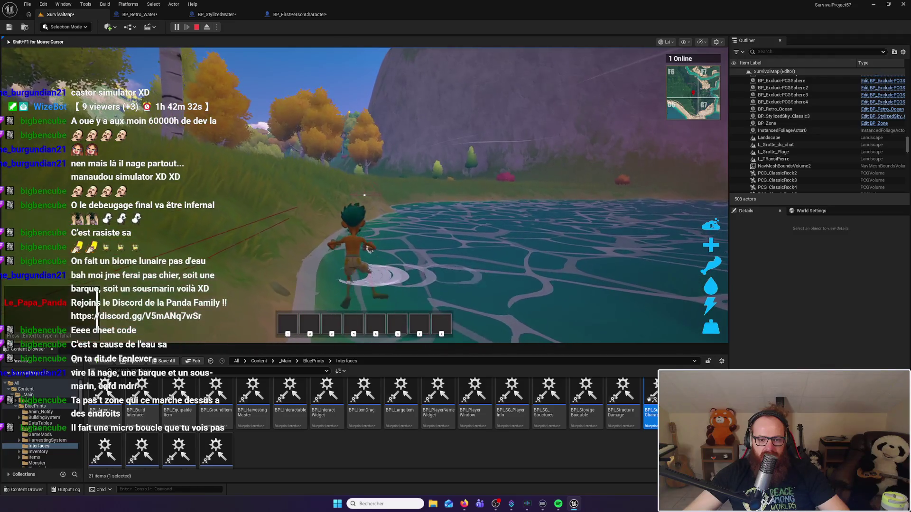
pyautogui.press('w')
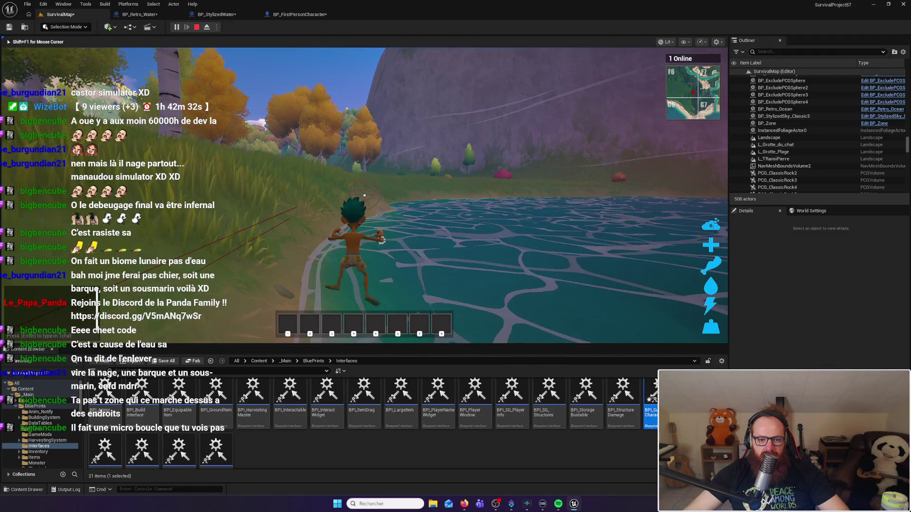
# Step: Walk along the shoreline, wade toward the cliff, dive underwater and resurface
pyautogui.press('w')
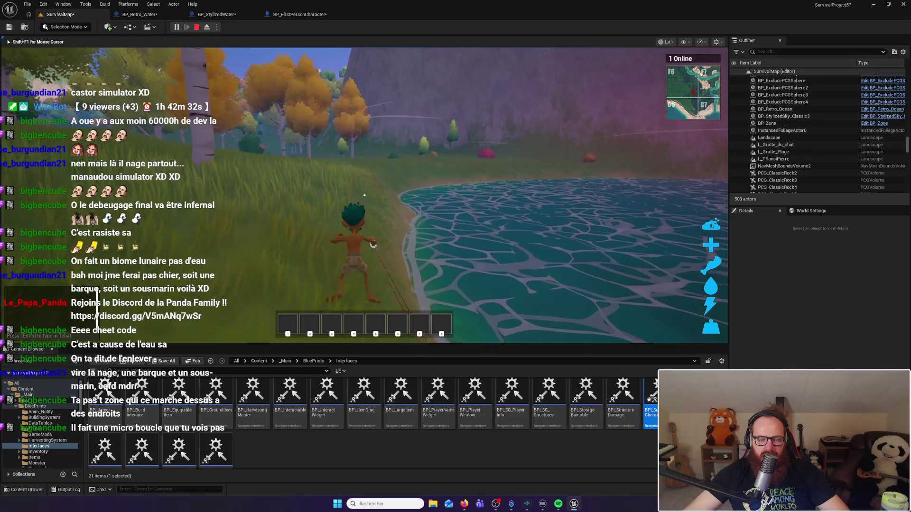
pyautogui.press('w')
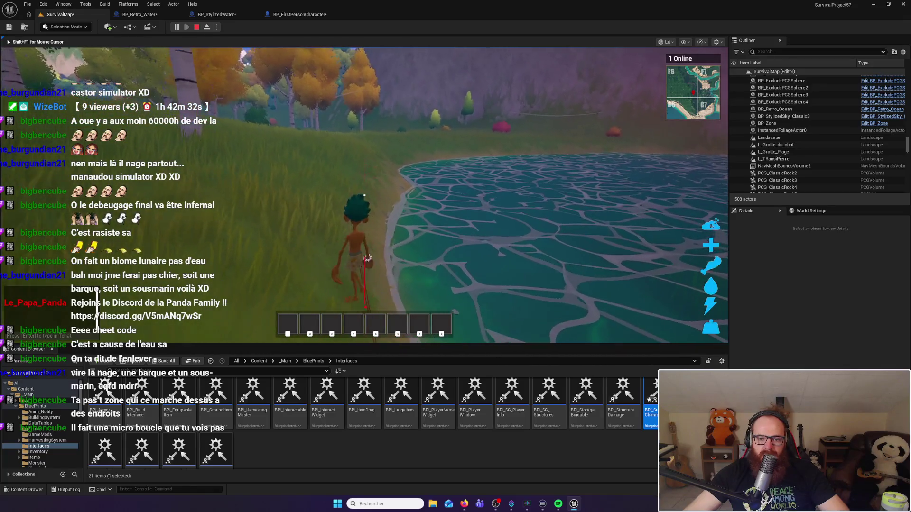
pyautogui.press('w')
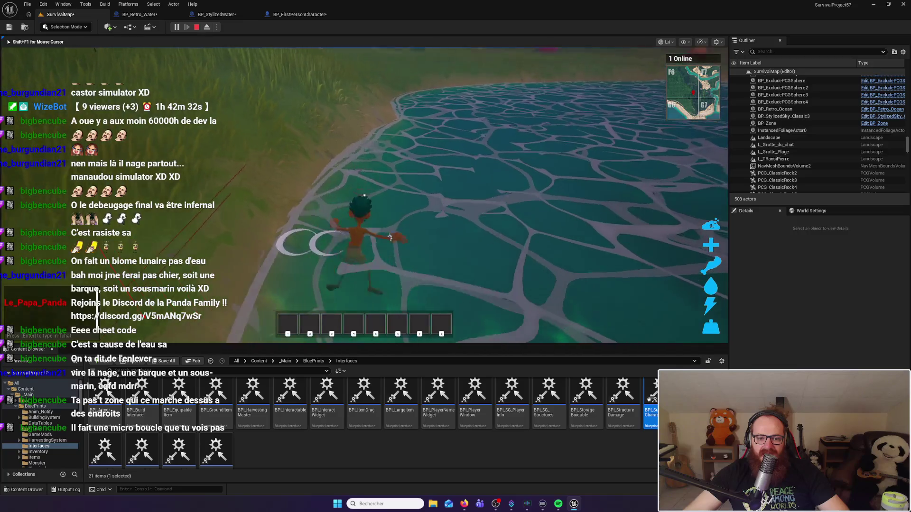
pyautogui.press('w')
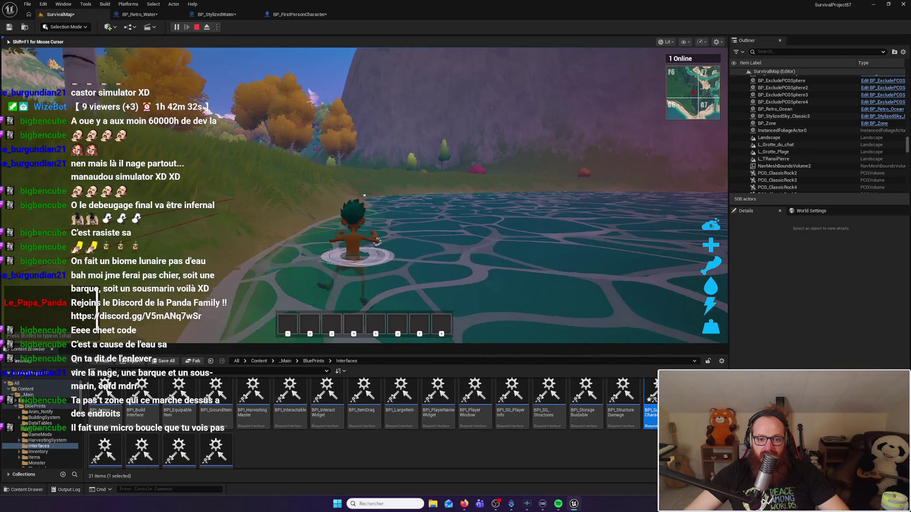
pyautogui.press('w')
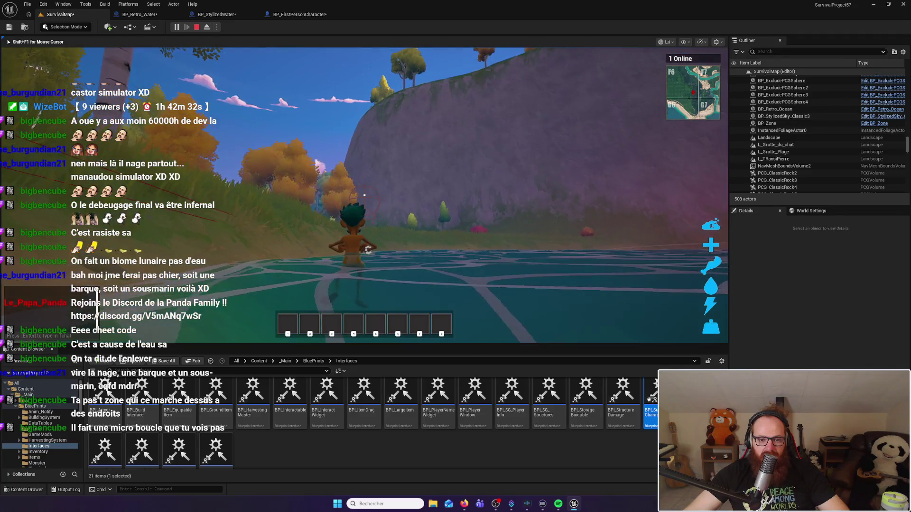
pyautogui.press('w')
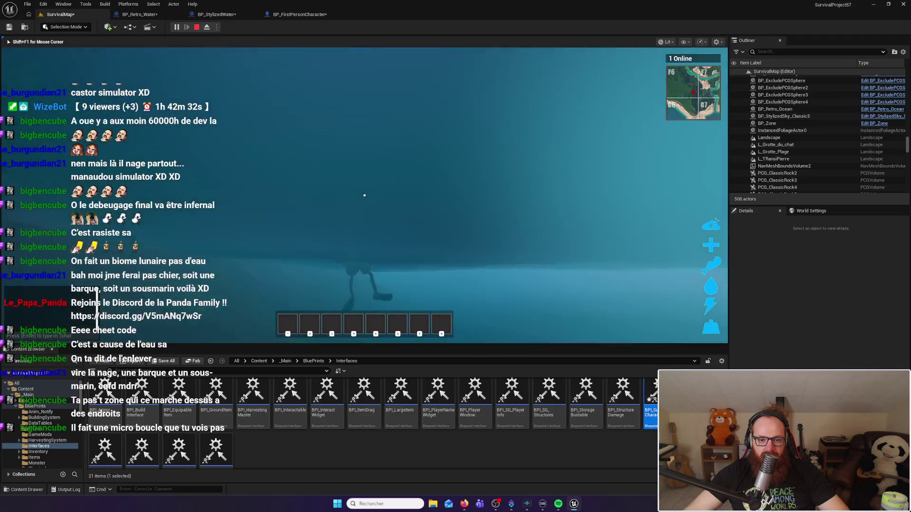
pyautogui.press('w')
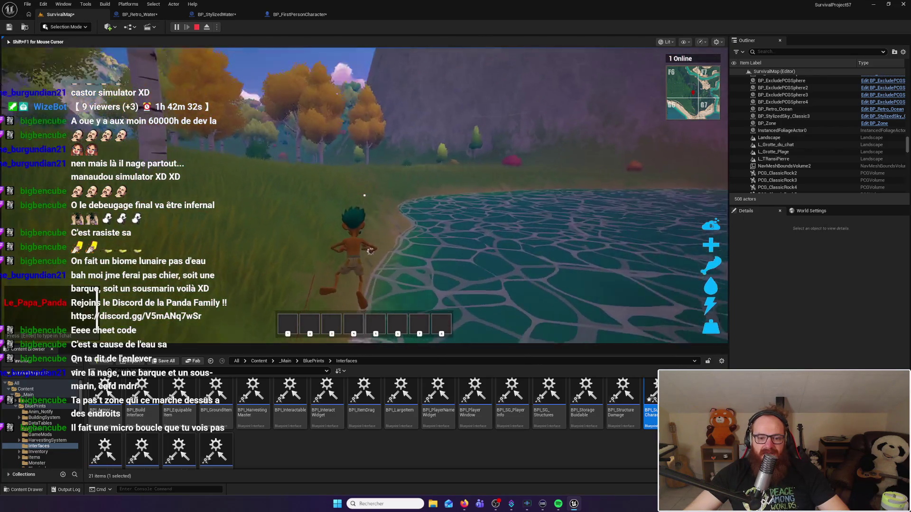
pyautogui.press('w')
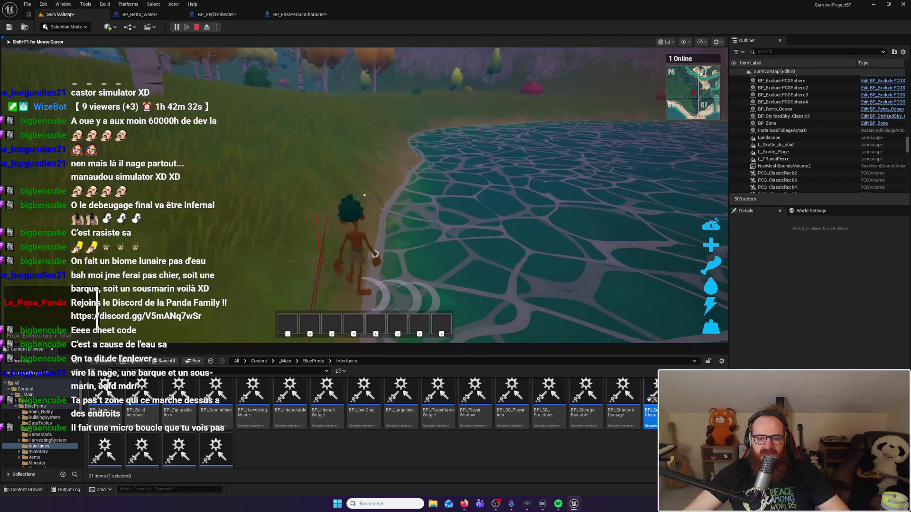
pyautogui.press('w')
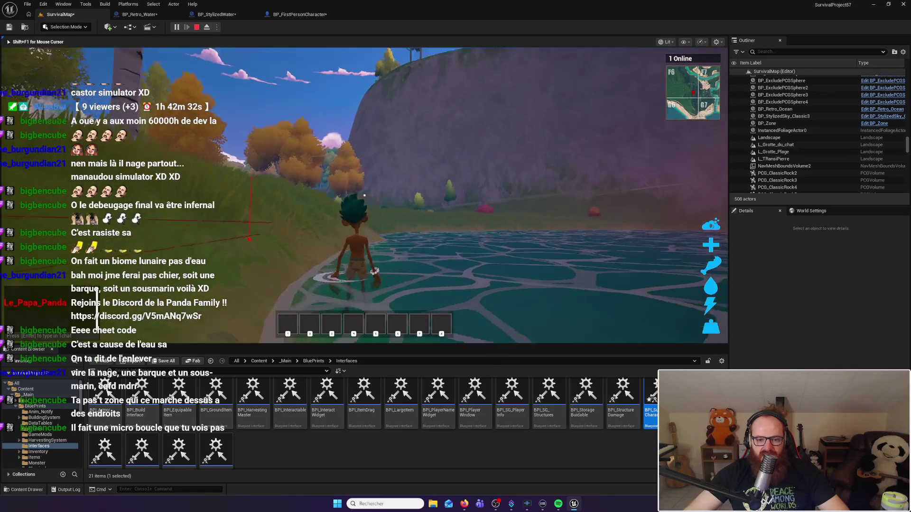
pyautogui.press('w')
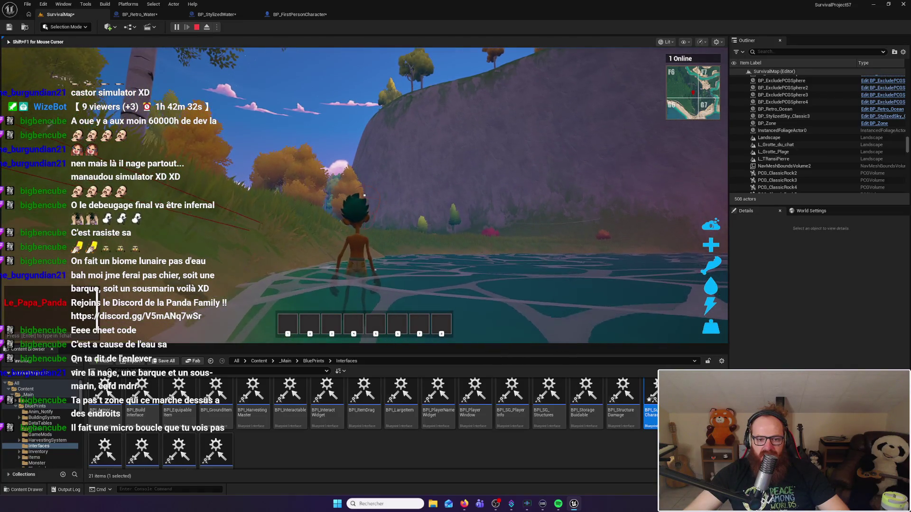
pyautogui.press('w')
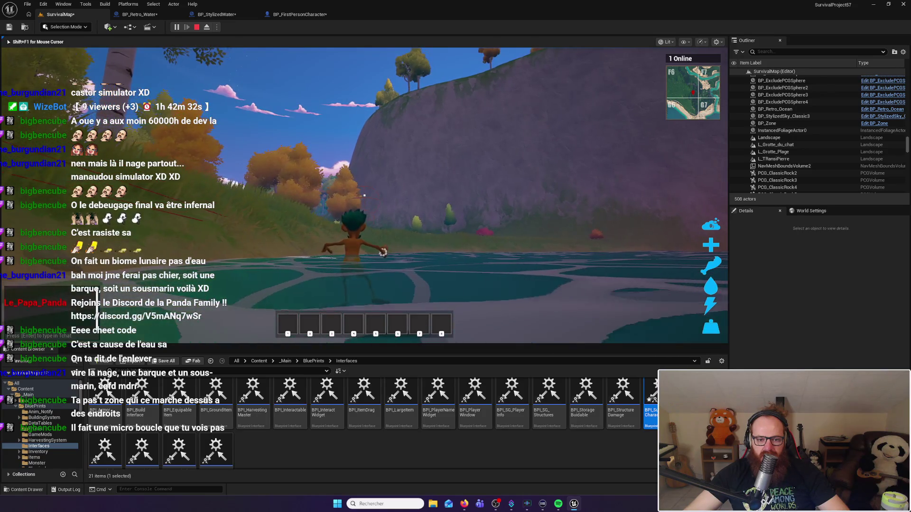
pyautogui.press('w')
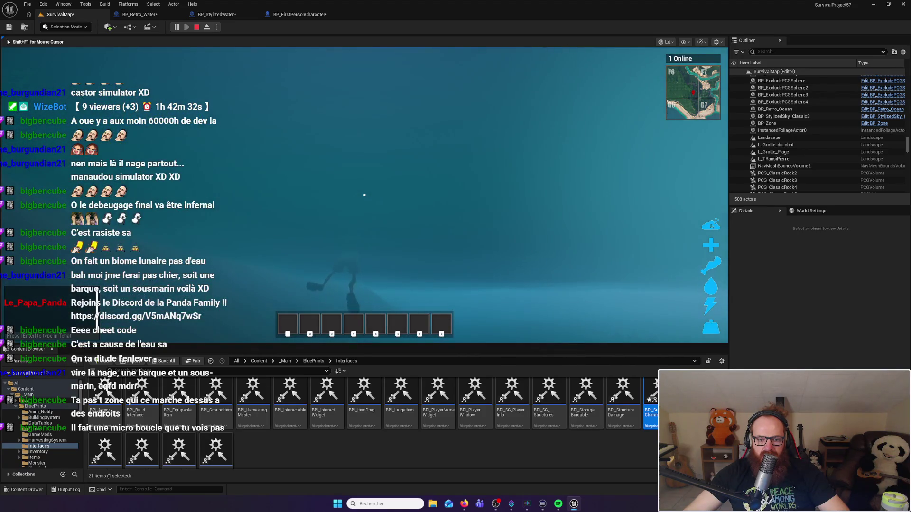
pyautogui.press('w')
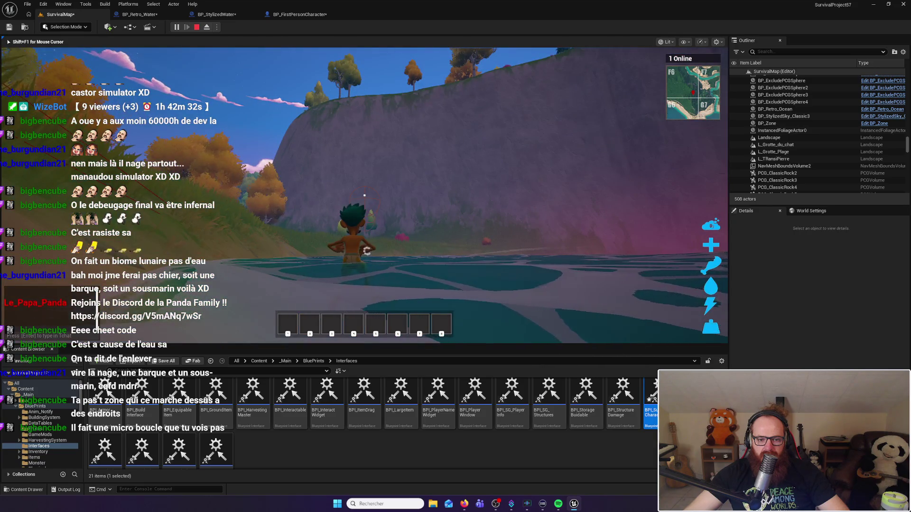
pyautogui.press('w')
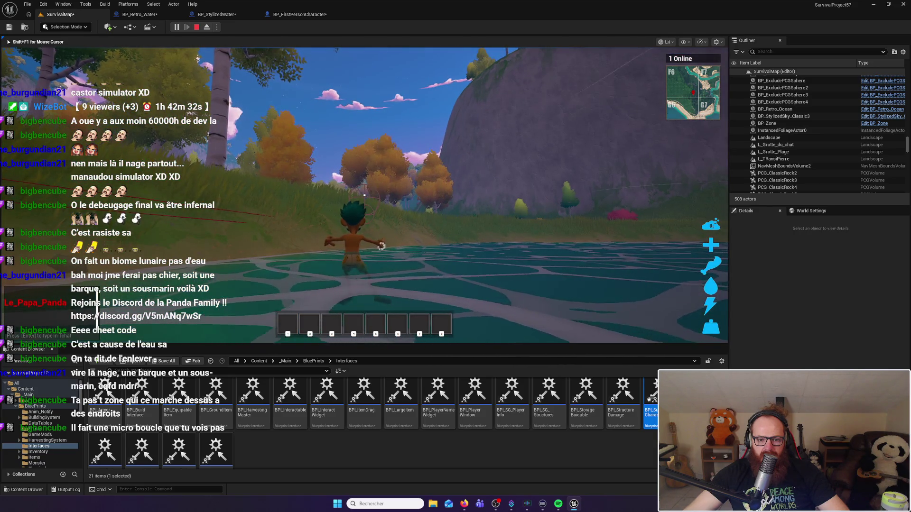
pyautogui.press('w')
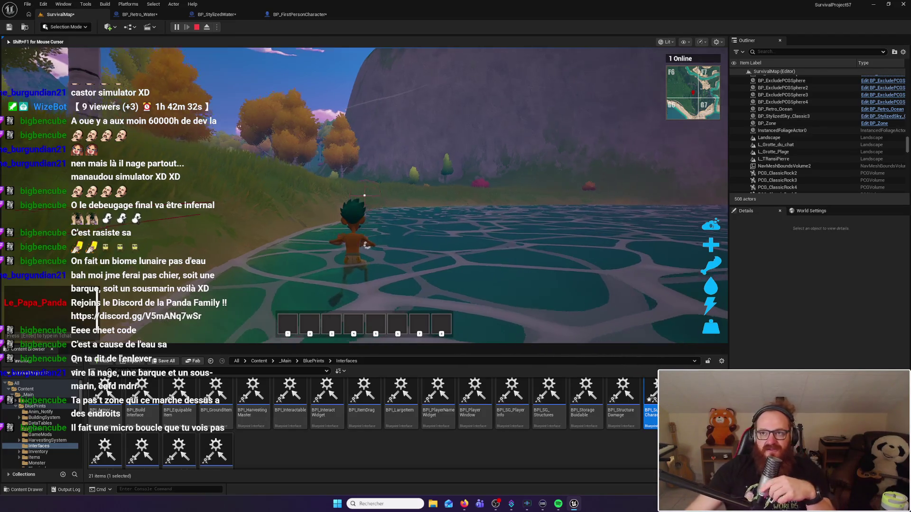
# Step: Stop the play session and bring BP_StylizedWater's swim-start overlap and line trace nodes into view
pyautogui.press('Escape')
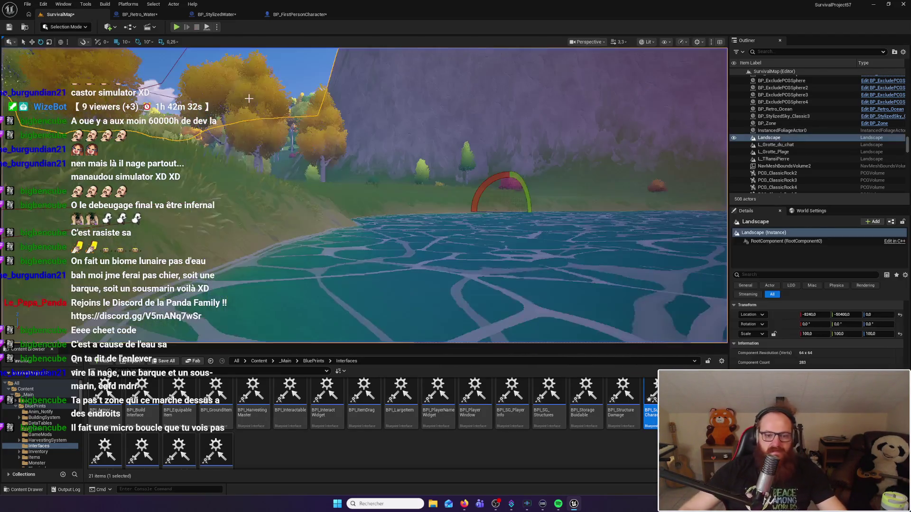
pyautogui.click(140, 15)
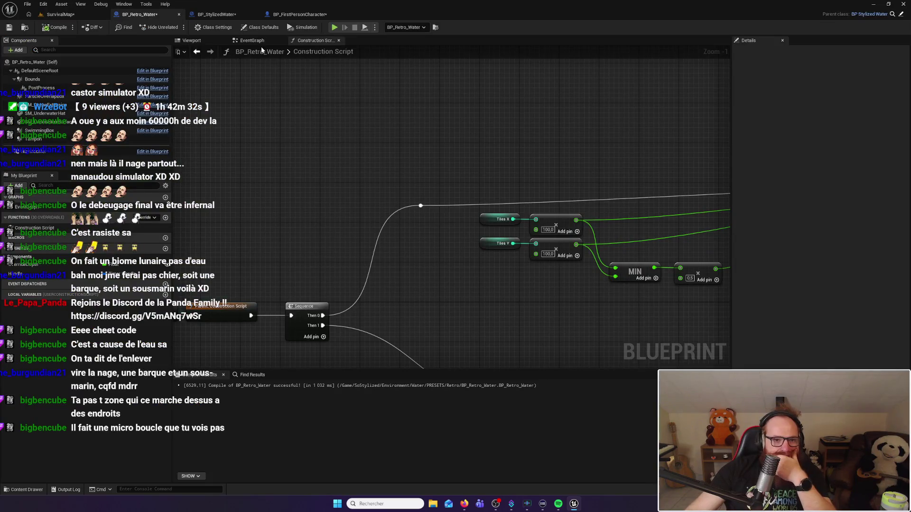
pyautogui.click(217, 14)
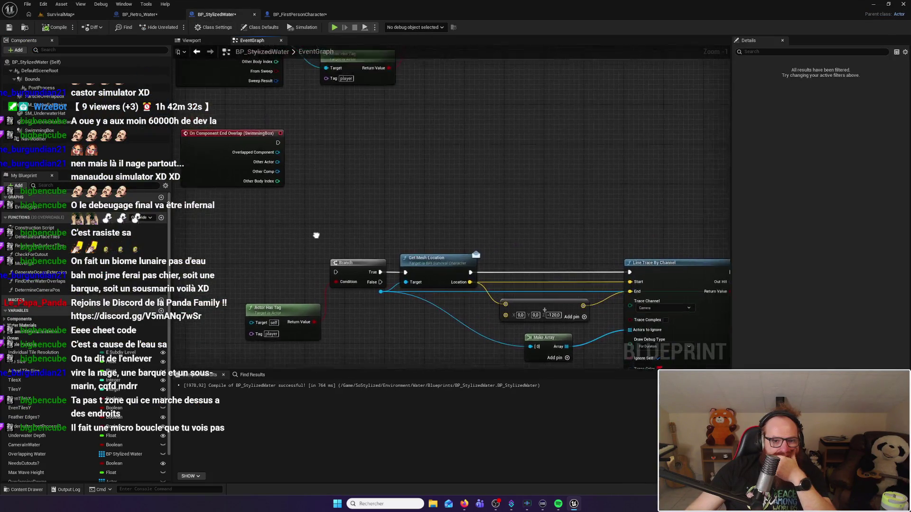
pyautogui.moveTo(316, 235)
pyautogui.mouseDown()
pyautogui.moveTo(351, 281)
pyautogui.moveTo(391, 184)
pyautogui.moveTo(394, 233)
pyautogui.mouseUp()
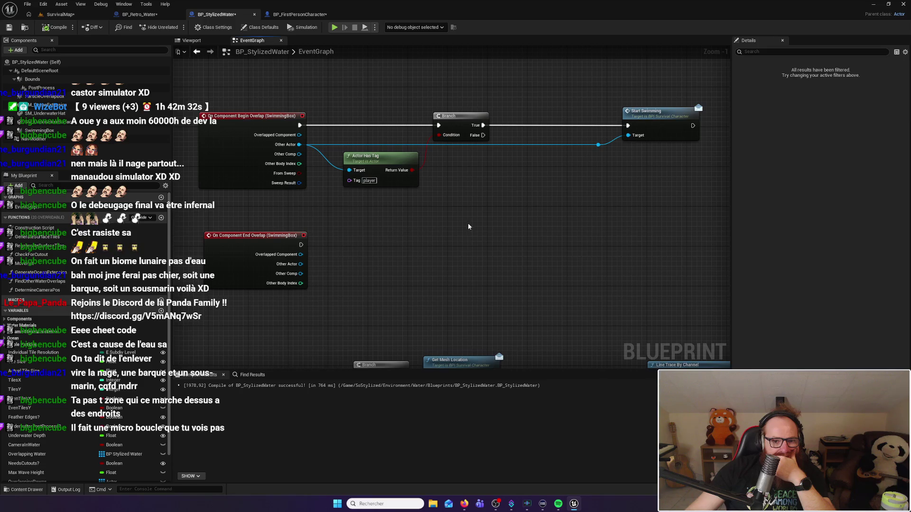
pyautogui.moveTo(468, 227); pyautogui.dragTo(336, 210)
# Step: Shift the Start Swimming node and its reroute left, then view BP_FirstPersonCharacter's GetIsSwimming? function
pyautogui.moveTo(504, 135); pyautogui.dragTo(506, 136)
pyautogui.moveTo(519, 99); pyautogui.dragTo(425, 97)
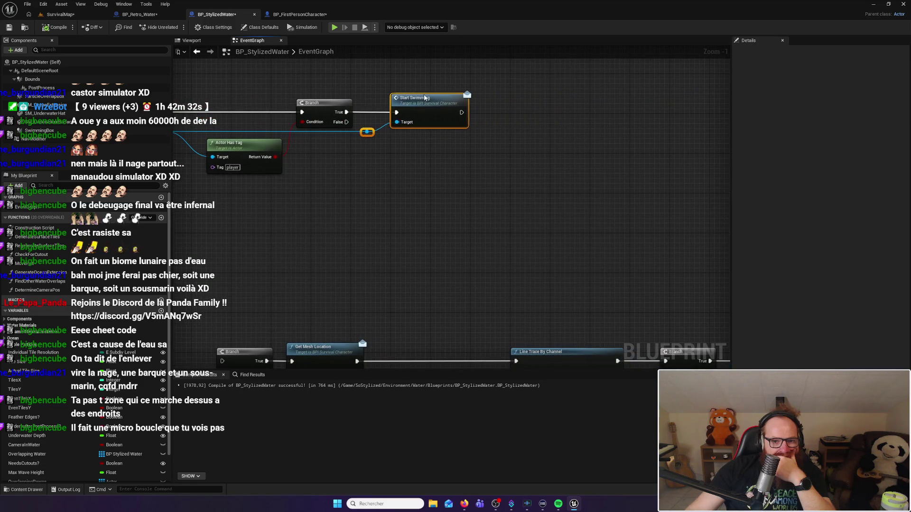
pyautogui.click(441, 137)
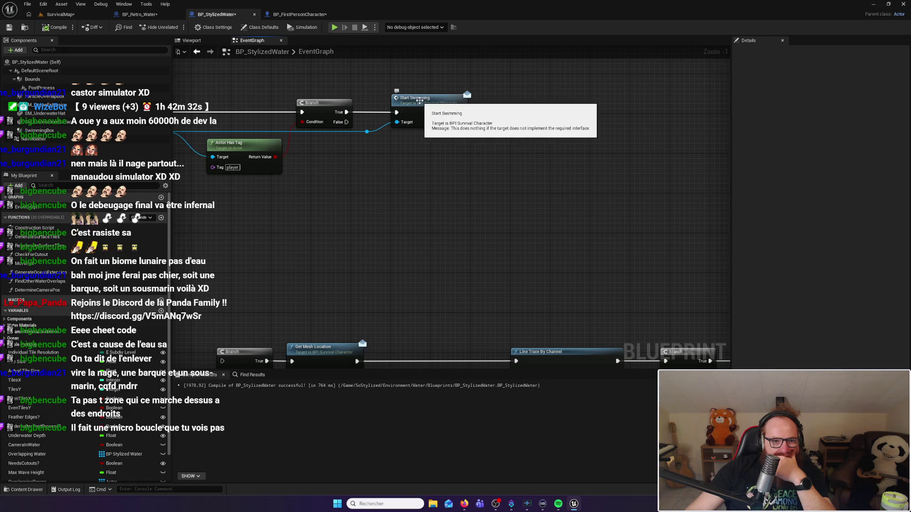
pyautogui.click(301, 13)
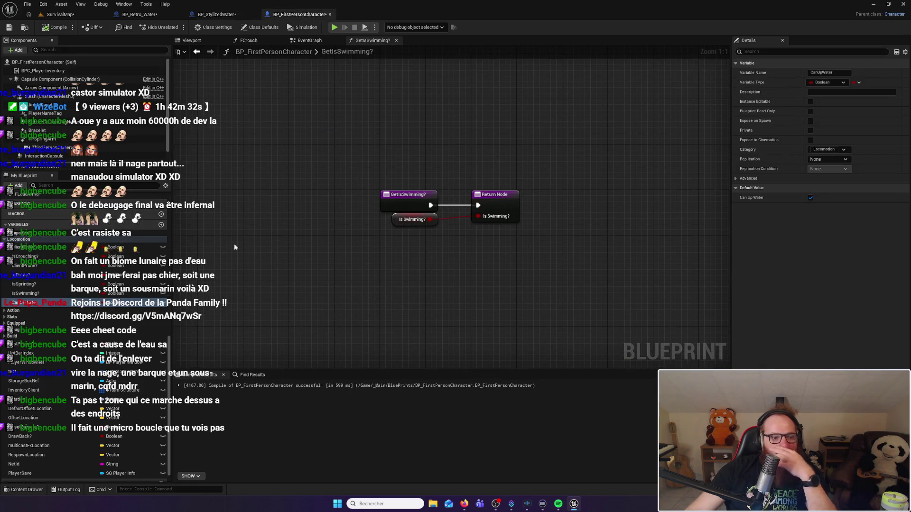
# Step: Jump to the StartSwimming event in BP_FirstPersonCharacter and select the Start Swim Multicast node
pyautogui.scroll(8, 48, 306)
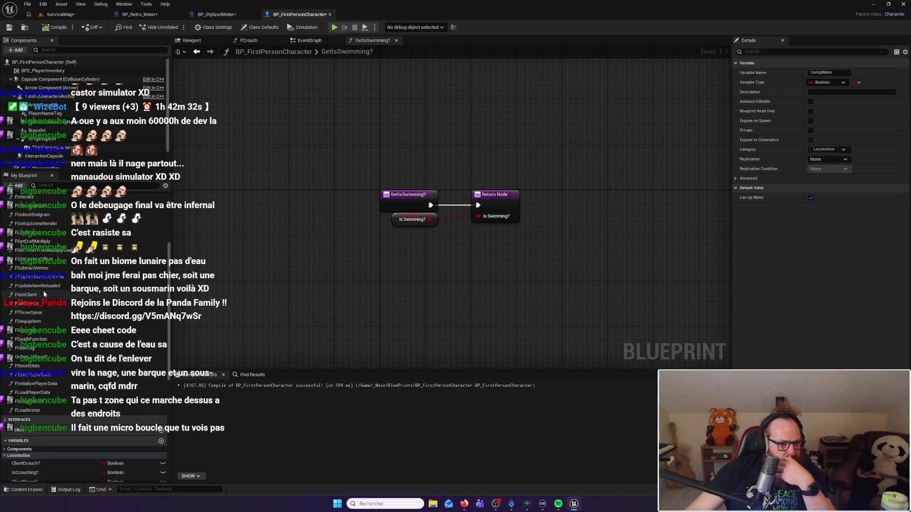
pyautogui.scroll(4, 44, 290)
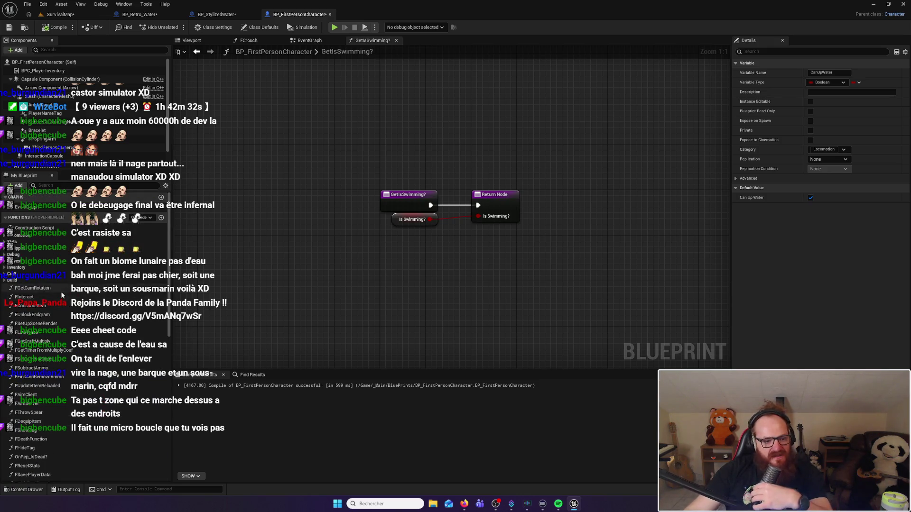
pyautogui.scroll(-6, 62, 295)
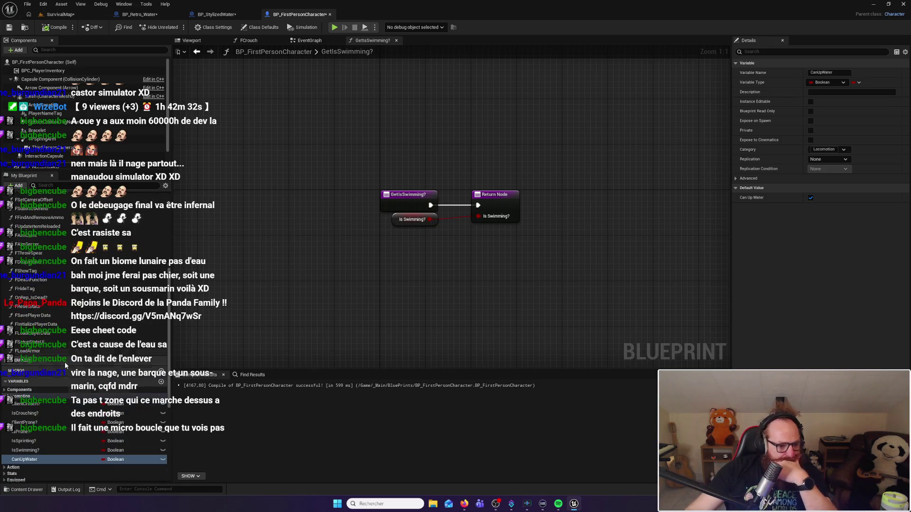
pyautogui.click(9, 365)
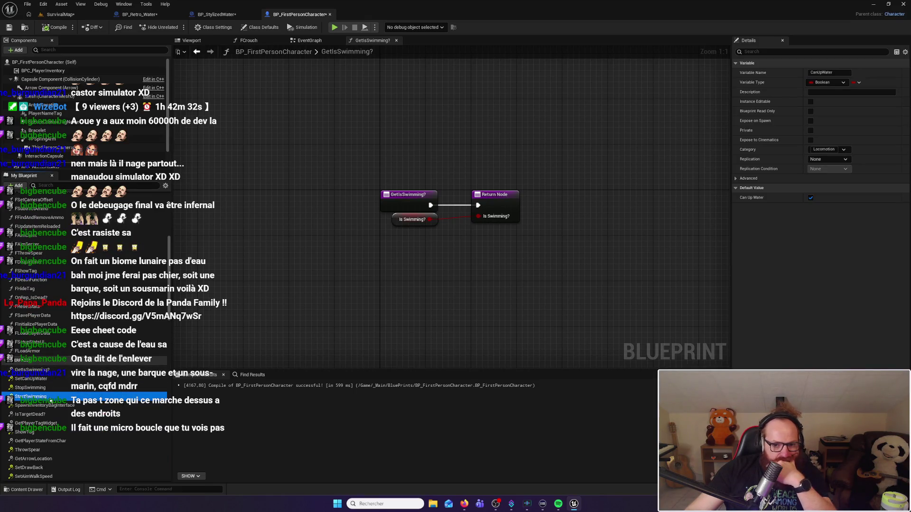
pyautogui.doubleClick(50, 398)
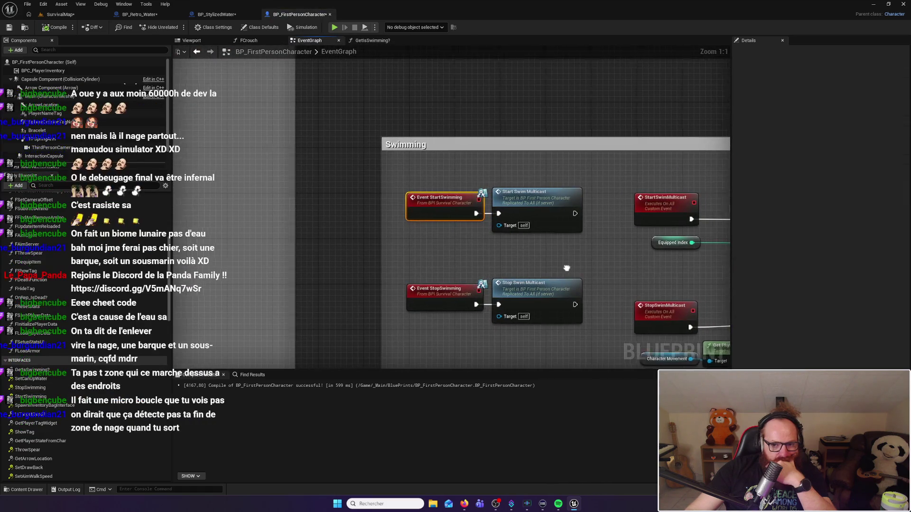
pyautogui.scroll(1, 563, 266)
pyautogui.moveTo(564, 266); pyautogui.dragTo(373, 242)
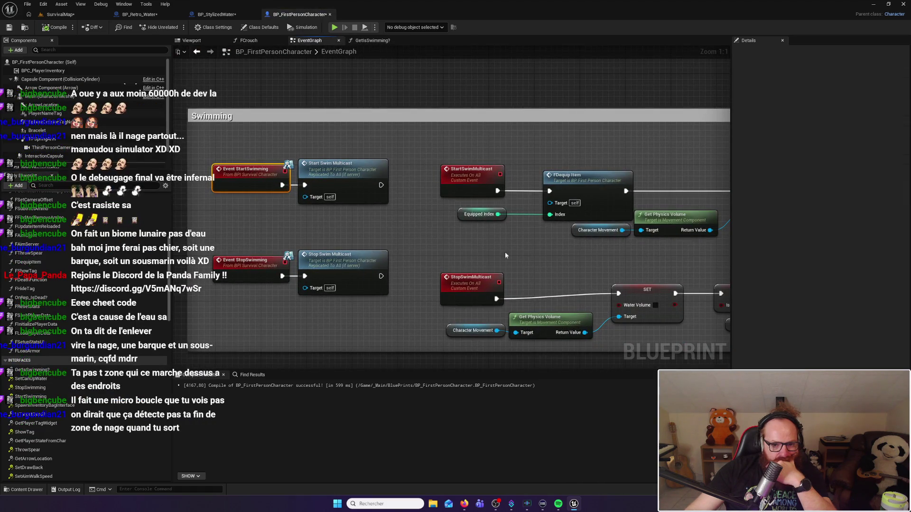
pyautogui.click(343, 174)
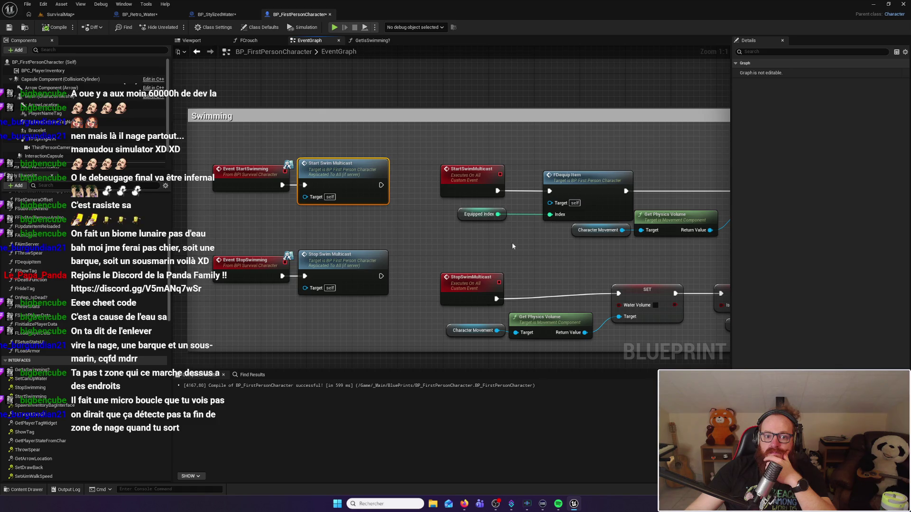
# Step: Review the Set Movement Mode, equipped state and Water Volume nodes, then center BP_StylizedWater's overlap events
pyautogui.moveTo(468, 243)
pyautogui.mouseDown()
pyautogui.moveTo(427, 239)
pyautogui.moveTo(496, 241)
pyautogui.mouseUp()
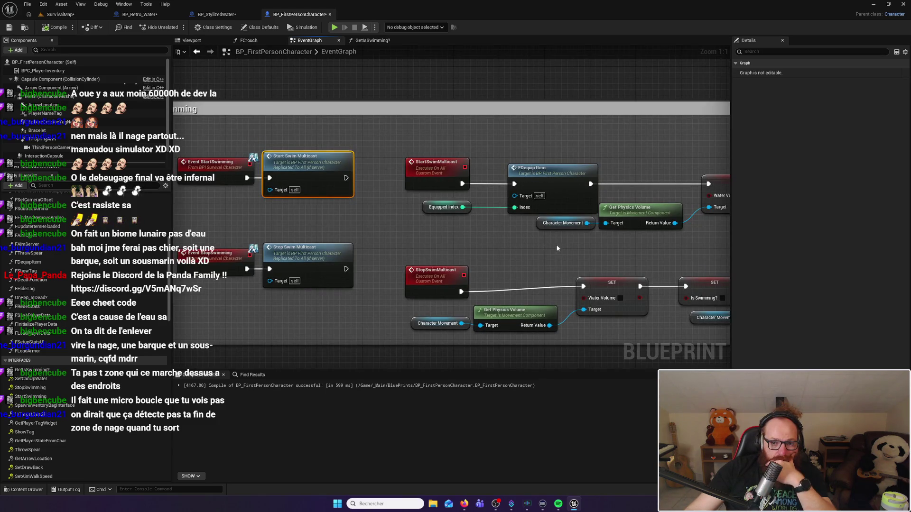
pyautogui.moveTo(545, 245); pyautogui.dragTo(364, 239)
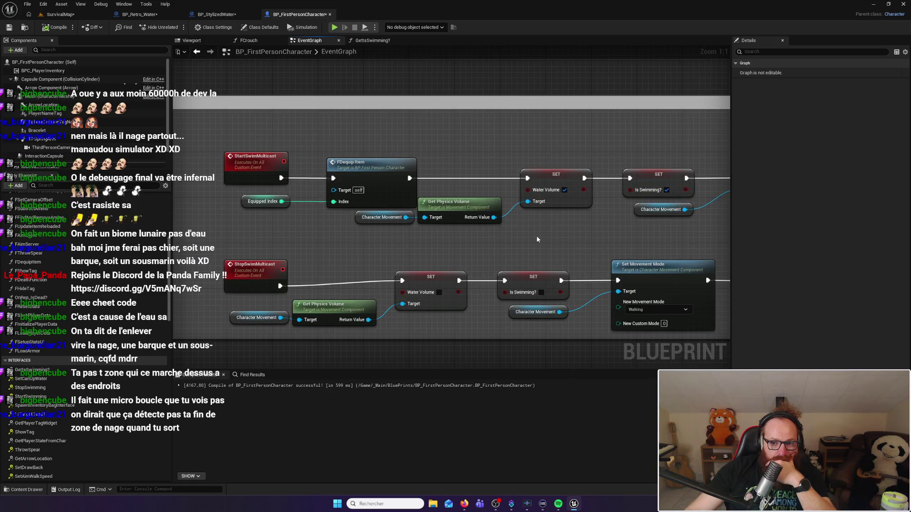
pyautogui.moveTo(571, 231); pyautogui.dragTo(369, 235)
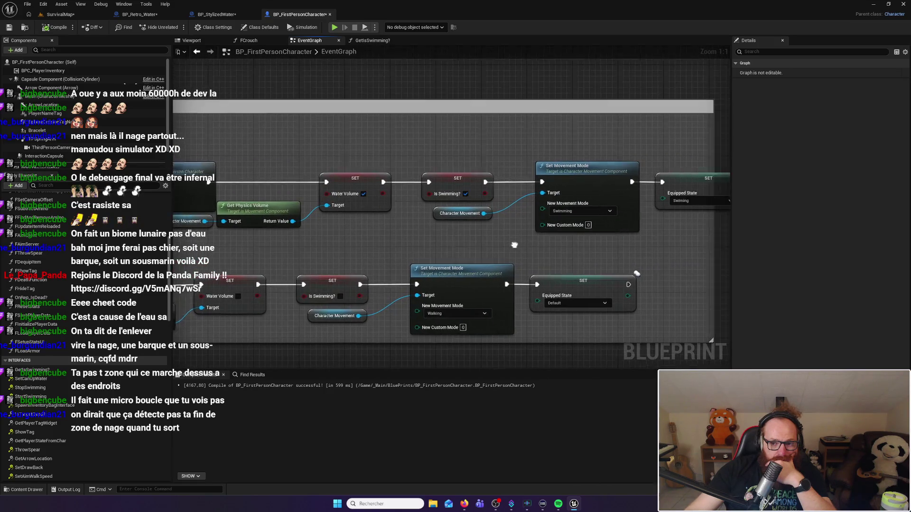
pyautogui.moveTo(515, 245); pyautogui.dragTo(483, 246)
pyautogui.moveTo(598, 248); pyautogui.dragTo(393, 246)
pyautogui.moveTo(476, 232); pyautogui.dragTo(565, 233)
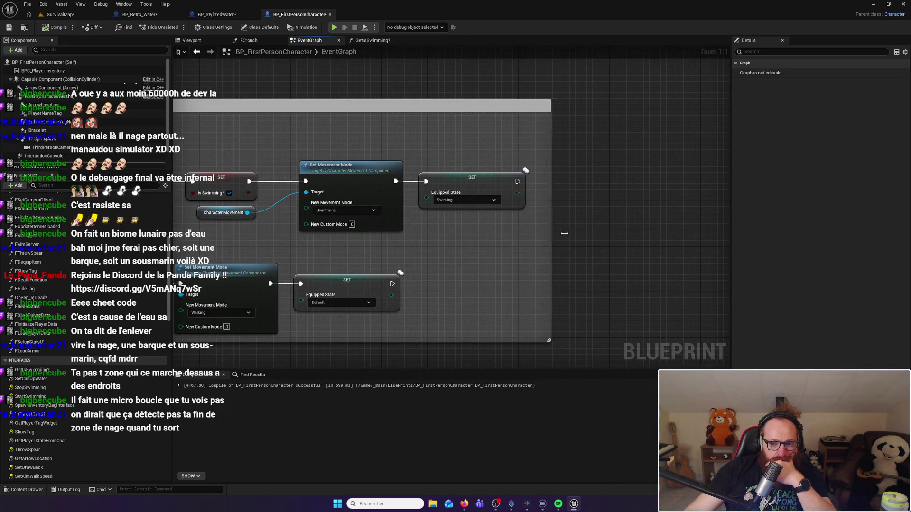
pyautogui.moveTo(190, 247)
pyautogui.mouseDown()
pyautogui.moveTo(446, 221)
pyautogui.moveTo(614, 233)
pyautogui.mouseUp()
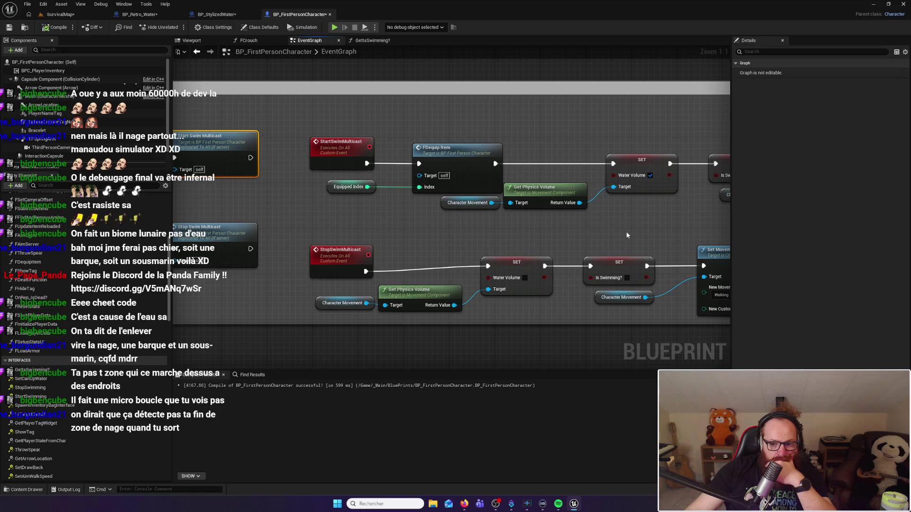
pyautogui.moveTo(626, 235)
pyautogui.mouseDown()
pyautogui.moveTo(406, 221)
pyautogui.moveTo(434, 226)
pyautogui.moveTo(413, 219)
pyautogui.mouseUp()
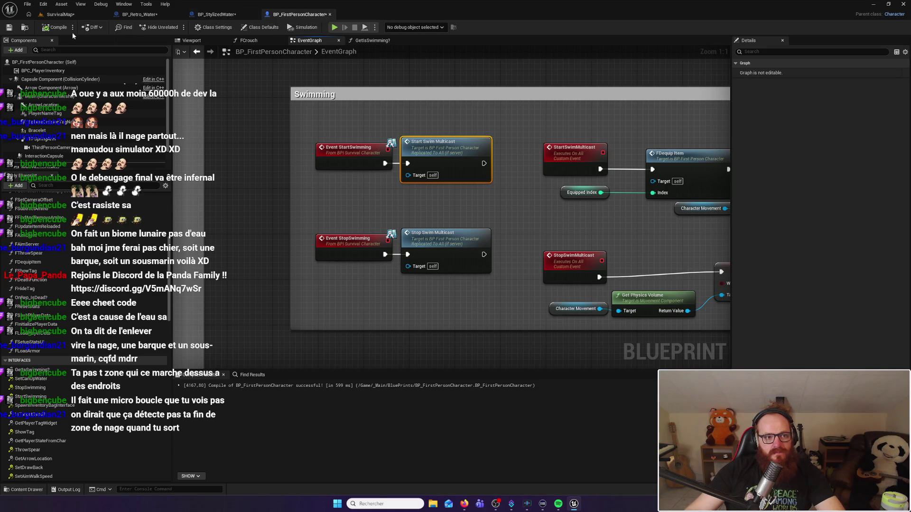
pyautogui.click(233, 18)
pyautogui.moveTo(334, 198); pyautogui.dragTo(493, 214)
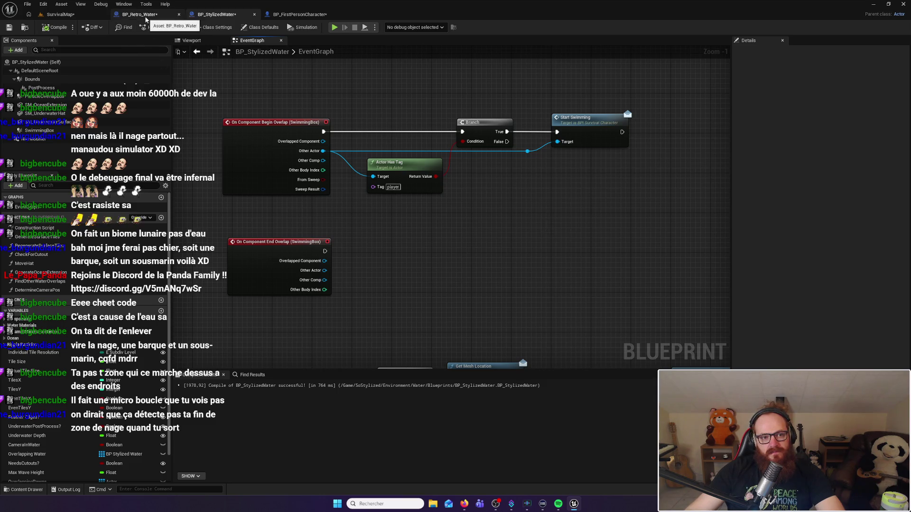
# Step: Survey BP_Retro_Water's event graph: overlap, timer, Make Array, Branch and Line Trace nodes
pyautogui.click(144, 15)
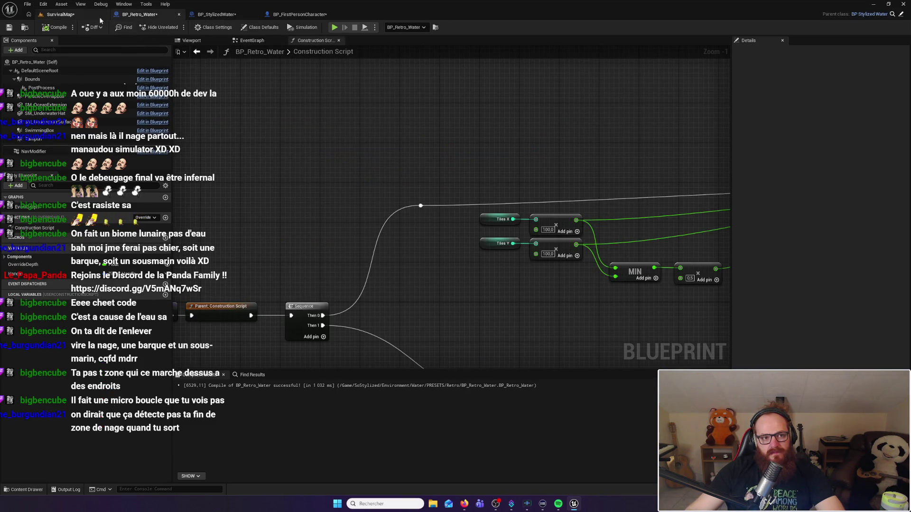
pyautogui.moveTo(320, 222)
pyautogui.mouseDown()
pyautogui.moveTo(508, 111)
pyautogui.moveTo(595, 209)
pyautogui.moveTo(315, 126)
pyautogui.moveTo(264, 54)
pyautogui.mouseUp()
pyautogui.click(250, 41)
pyautogui.scroll(2, 374, 196)
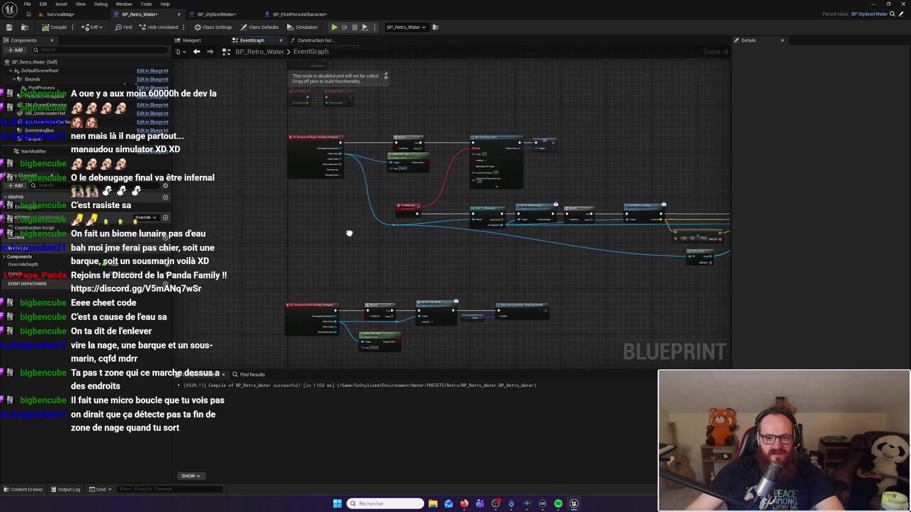
pyautogui.scroll(1, 374, 196)
pyautogui.moveTo(476, 176); pyautogui.dragTo(285, 192)
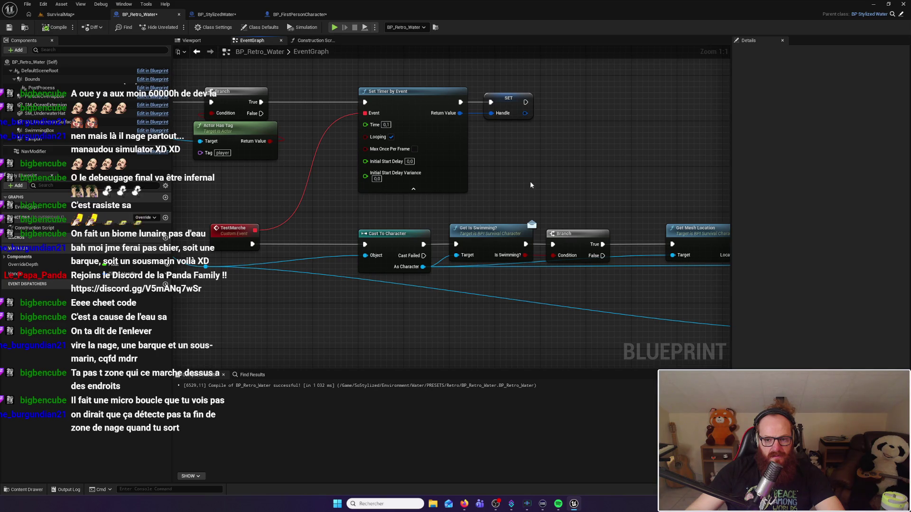
pyautogui.moveTo(555, 185); pyautogui.dragTo(405, 169)
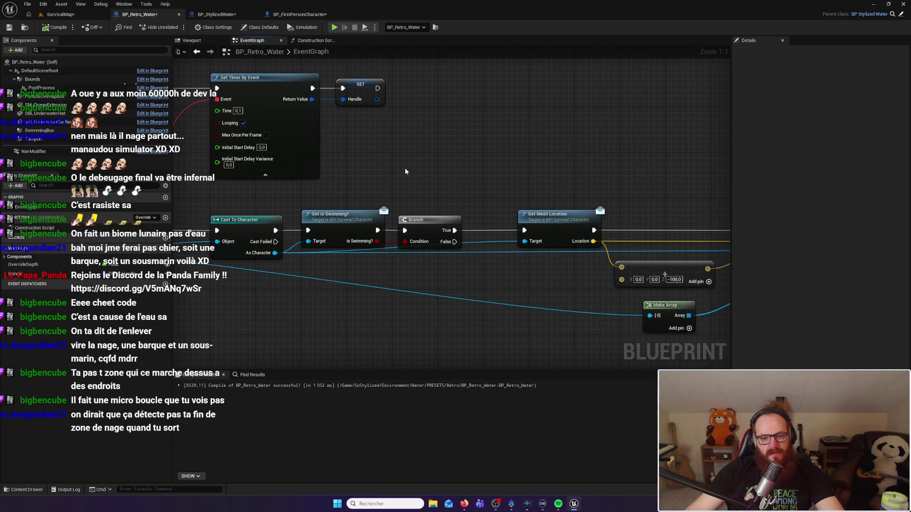
pyautogui.moveTo(376, 188); pyautogui.dragTo(501, 185)
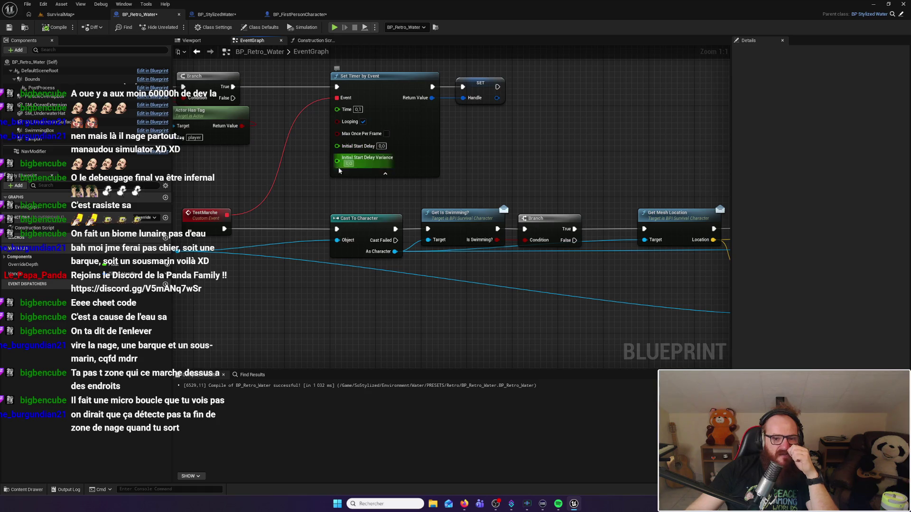
pyautogui.moveTo(305, 183); pyautogui.dragTo(326, 183)
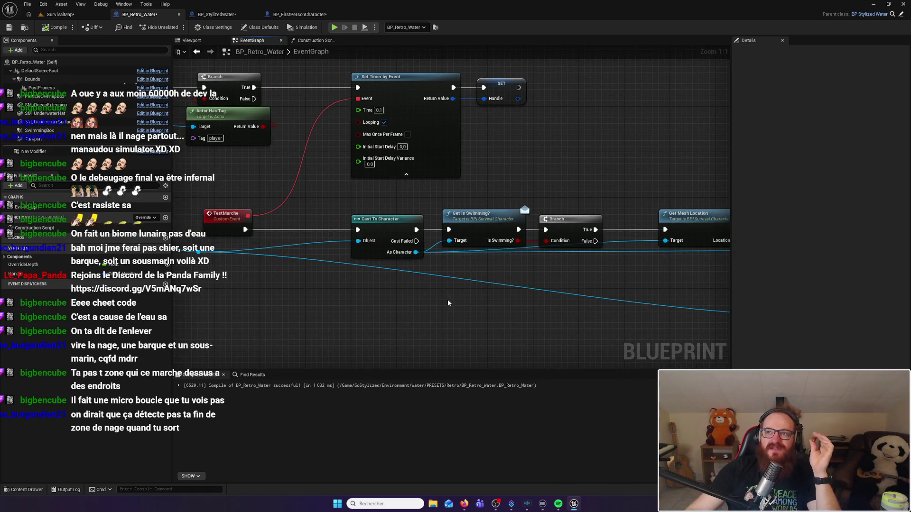
pyautogui.scroll(-4, 374, 208)
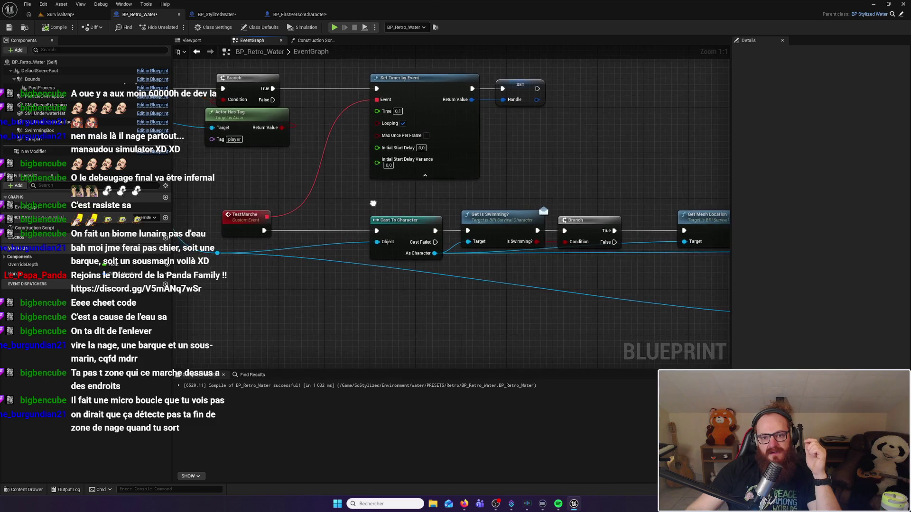
pyautogui.scroll(3, 376, 204)
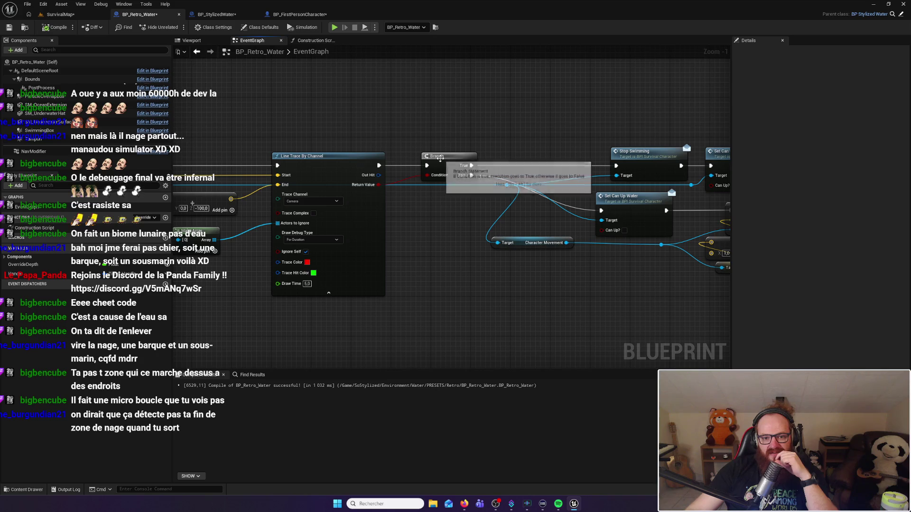
pyautogui.moveTo(463, 171)
pyautogui.mouseDown()
pyautogui.moveTo(490, 171)
pyautogui.moveTo(546, 237)
pyautogui.moveTo(569, 303)
pyautogui.mouseUp()
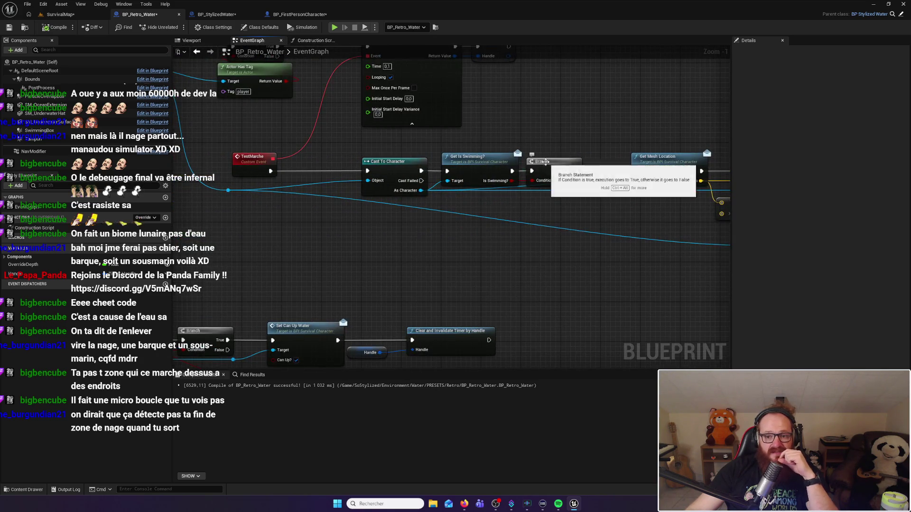
pyautogui.moveTo(592, 135); pyautogui.dragTo(424, 125)
# Step: Inspect the Get Is Swimming? node's interface function, then return to BP_Retro_Water's event graph
pyautogui.click(310, 145)
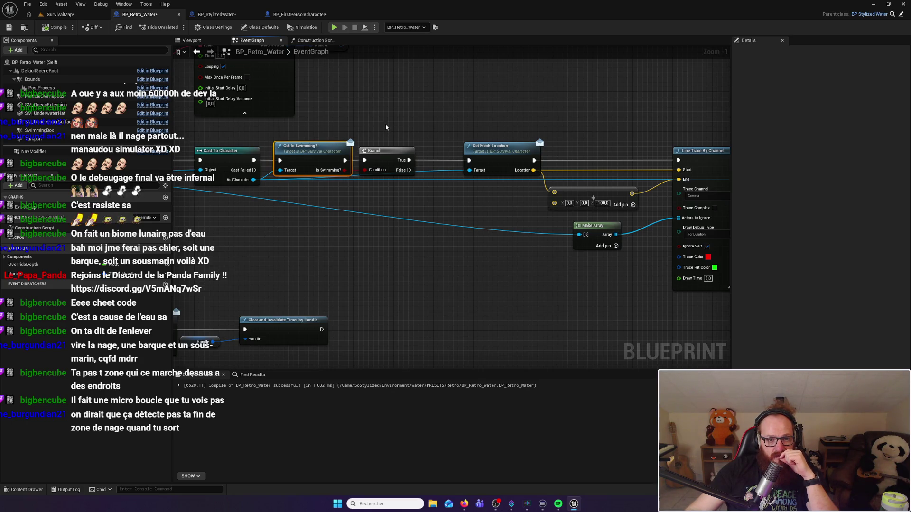
pyautogui.moveTo(366, 125); pyautogui.dragTo(388, 123)
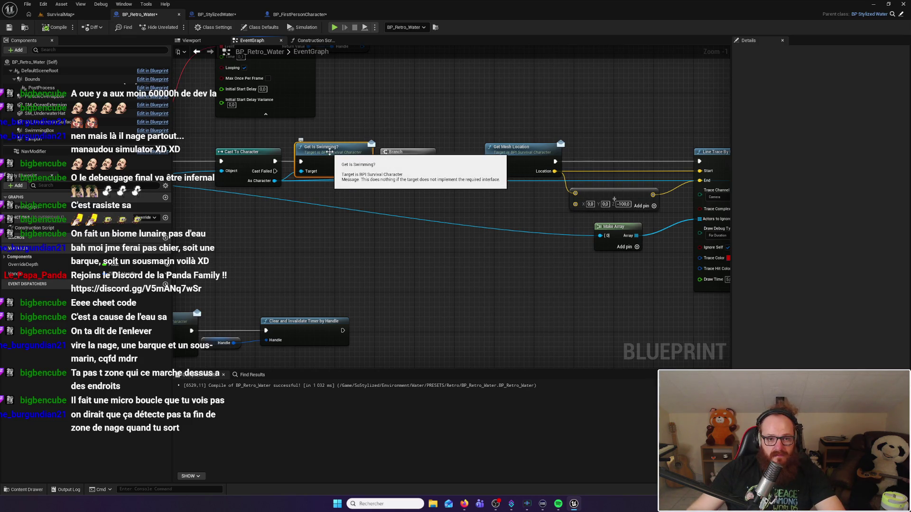
pyautogui.moveTo(344, 137); pyautogui.dragTo(380, 145)
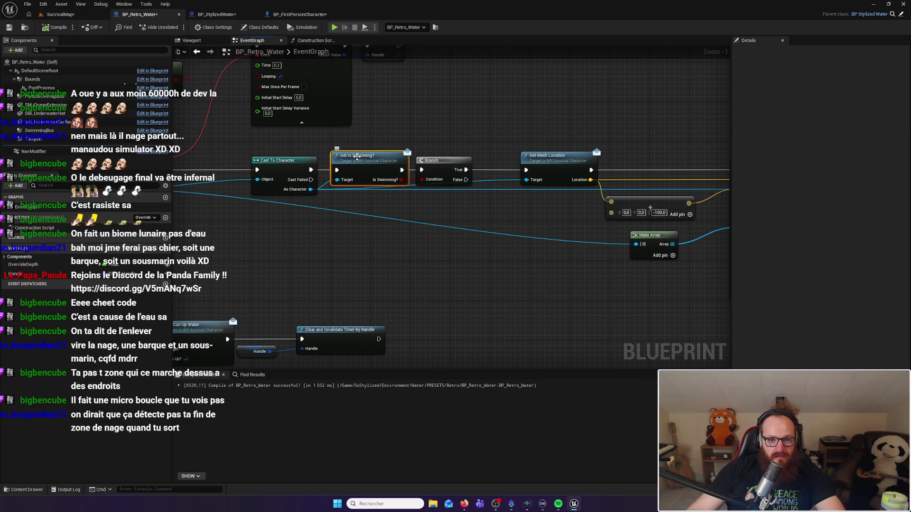
pyautogui.doubleClick(356, 158)
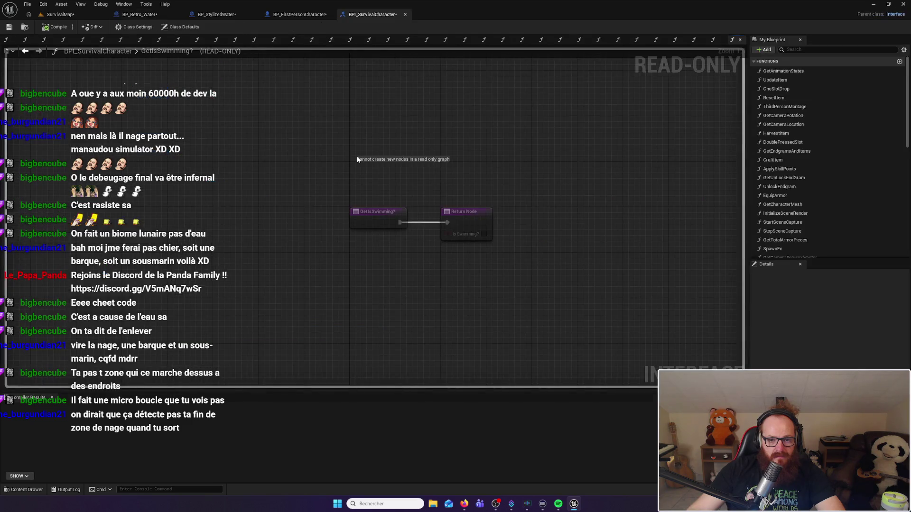
pyautogui.click(405, 14)
pyautogui.click(224, 16)
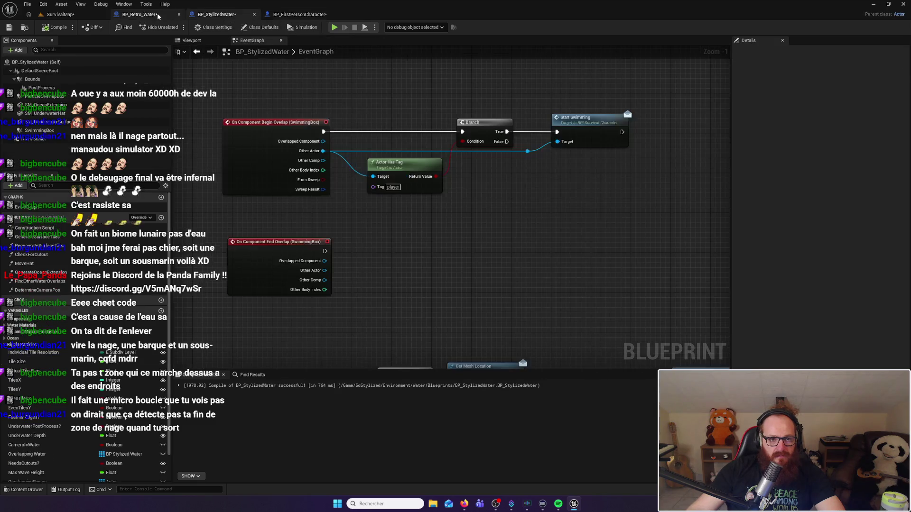
pyautogui.click(157, 13)
# Step: Add, disable, then remove a breakpoint on the Branch node after Get Is Swimming?
pyautogui.rightClick(429, 161)
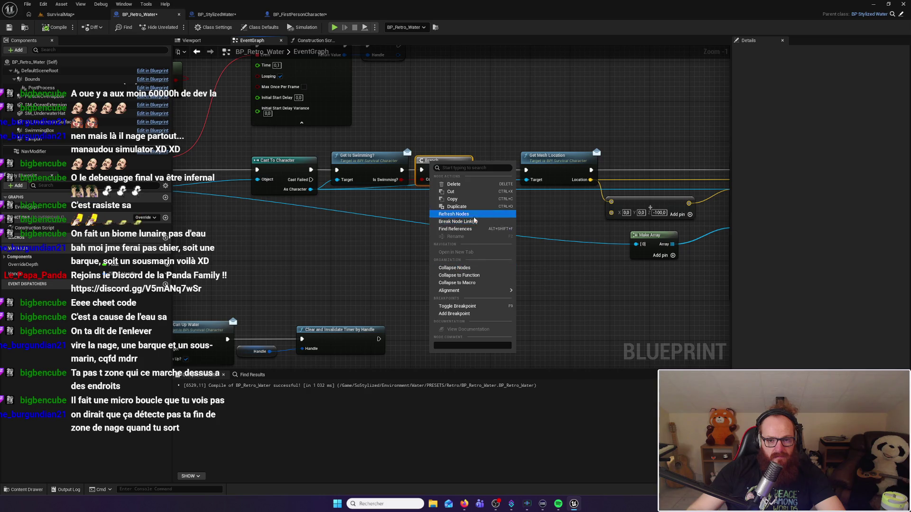
pyautogui.click(462, 314)
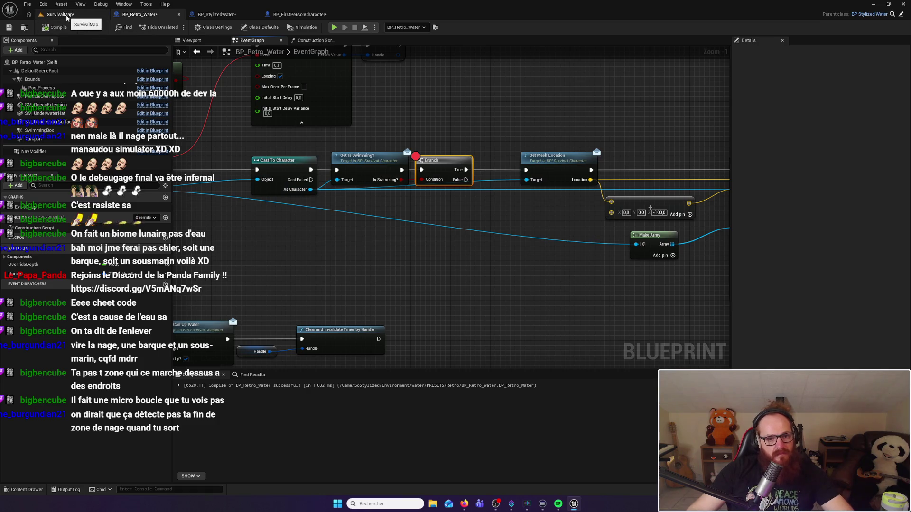
pyautogui.rightClick(438, 158)
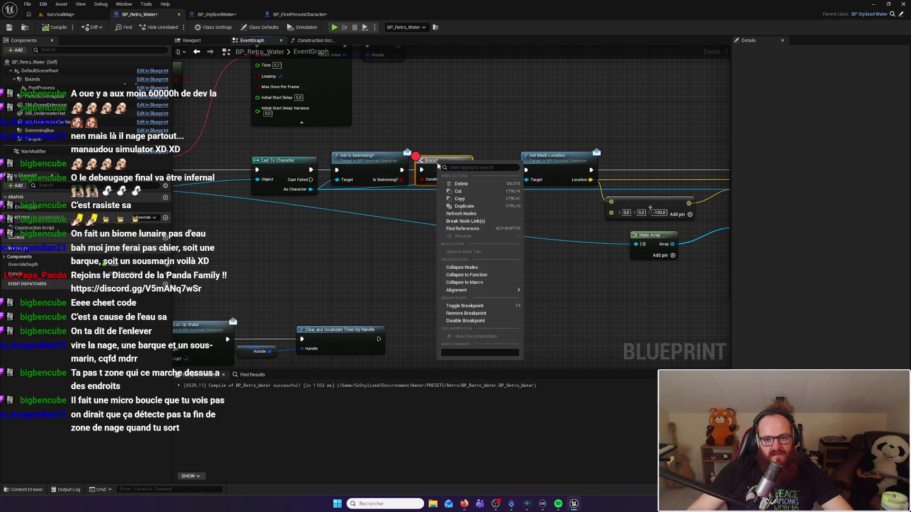
pyautogui.click(478, 316)
pyautogui.rightClick(427, 160)
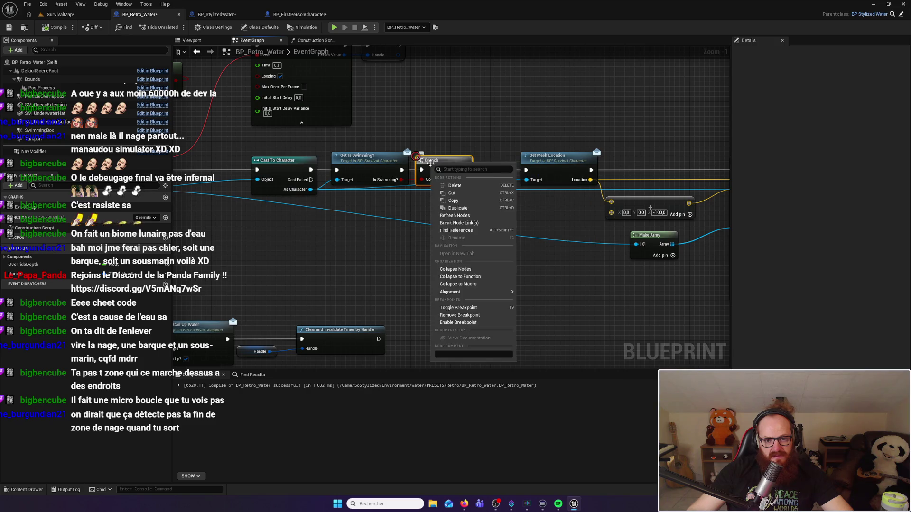
pyautogui.click(461, 319)
# Step: Connect a Print String reading 'is swimming' to the Branch's True output, then return to SurvivalMap
pyautogui.moveTo(498, 151)
pyautogui.mouseDown()
pyautogui.moveTo(370, 151)
pyautogui.moveTo(427, 156)
pyautogui.moveTo(475, 186)
pyautogui.mouseUp()
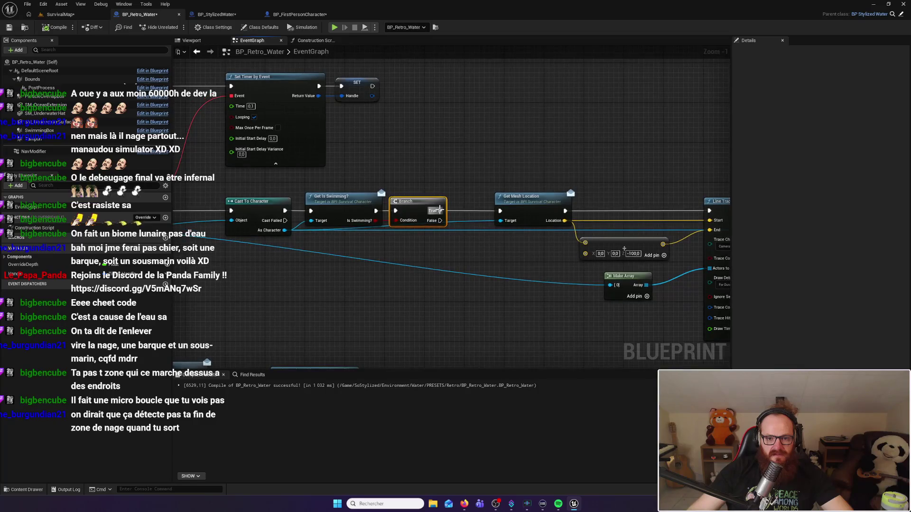
pyautogui.moveTo(440, 210)
pyautogui.mouseDown()
pyautogui.moveTo(484, 119)
pyautogui.moveTo(472, 112)
pyautogui.mouseUp()
pyautogui.write('print')
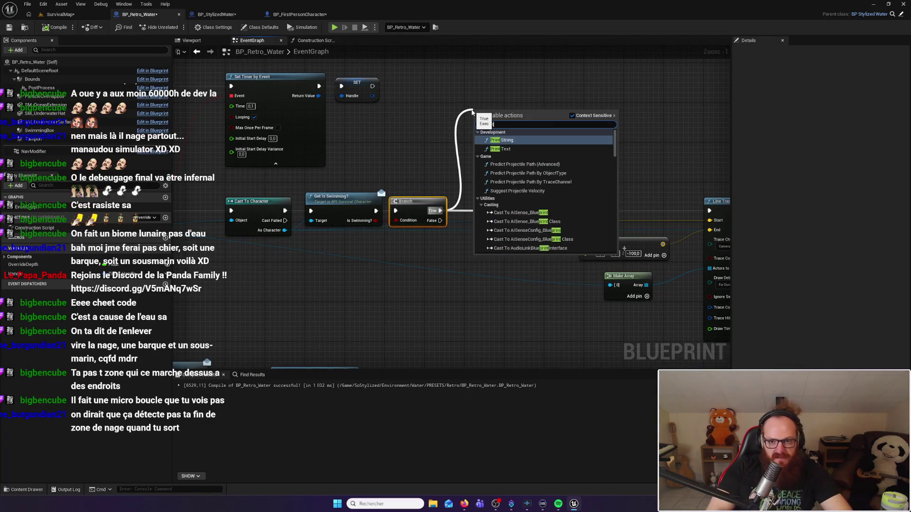
pyautogui.press('Return')
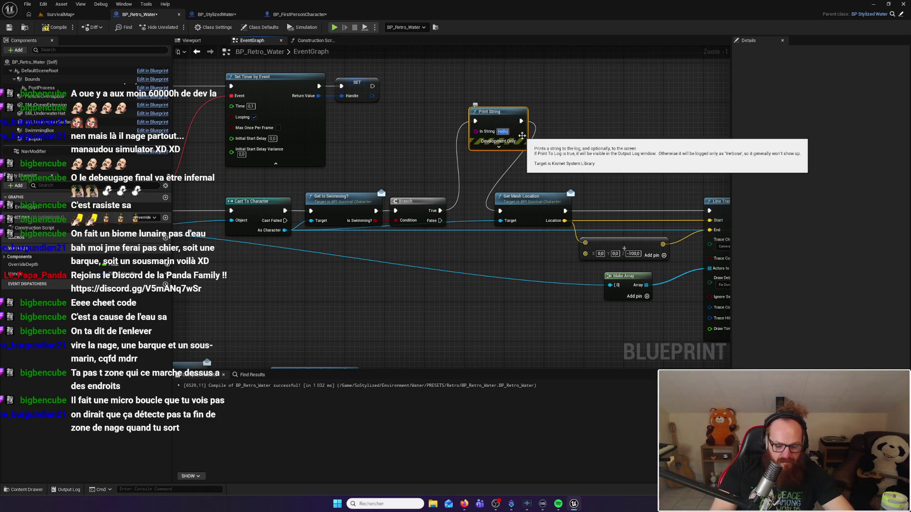
pyautogui.write('is s')
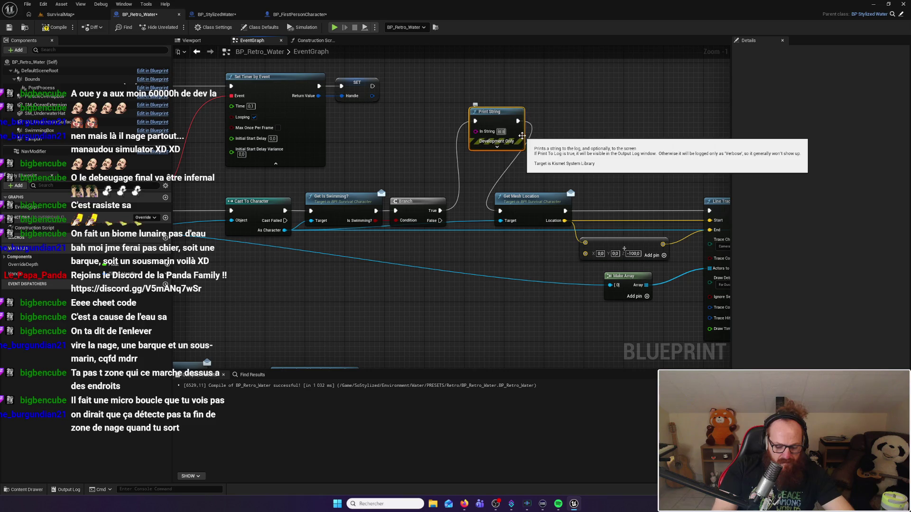
pyautogui.write('wimming')
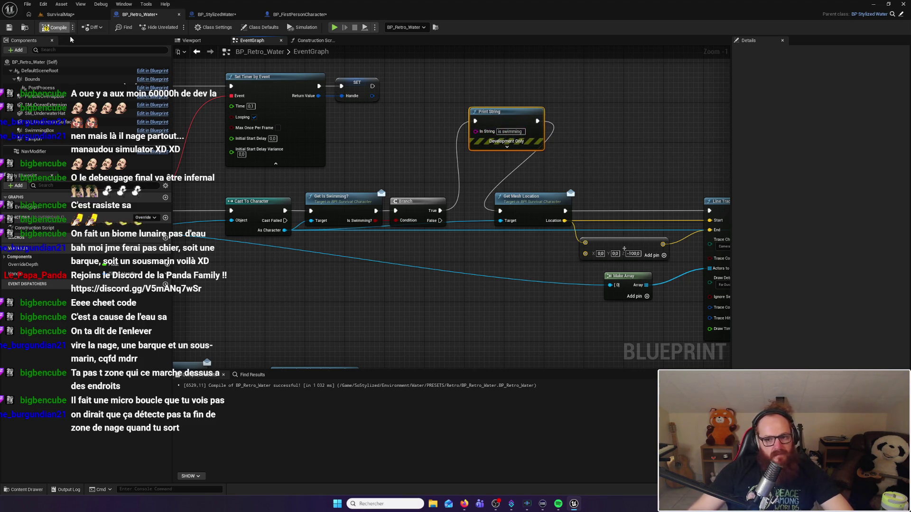
pyautogui.click(60, 14)
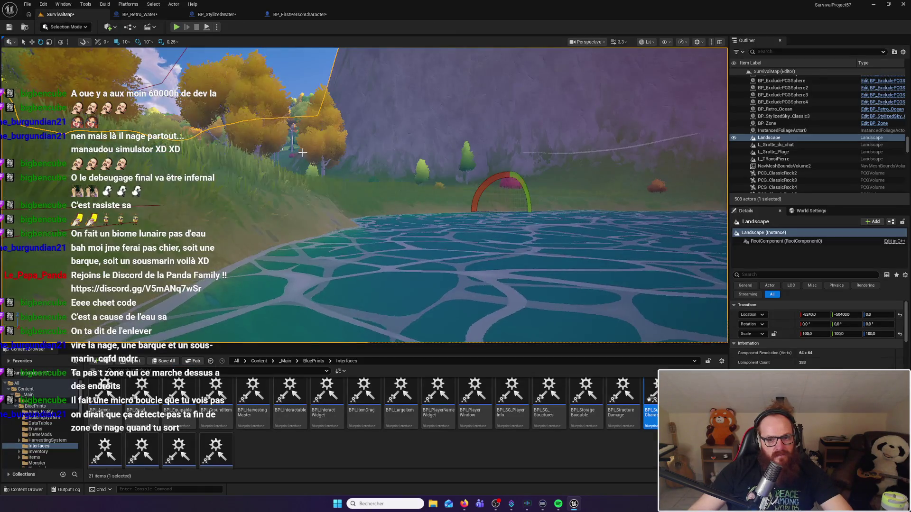
# Step: Playtest with Alt+P, swimming into the pond and back onto the shore, then stop with Esc
pyautogui.moveTo(321, 94)
pyautogui.mouseDown()
pyautogui.moveTo(328, 113)
pyautogui.moveTo(321, 94)
pyautogui.mouseUp()
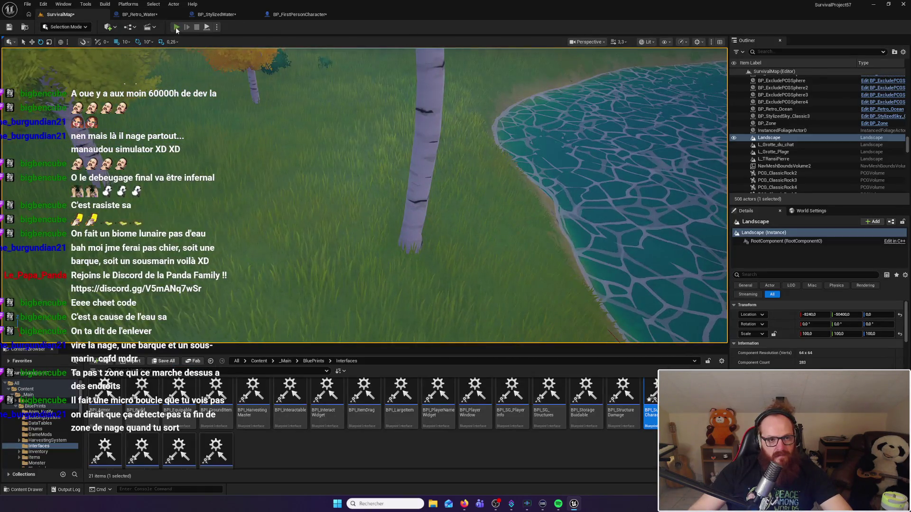
pyautogui.hotkey('alt', 'p')
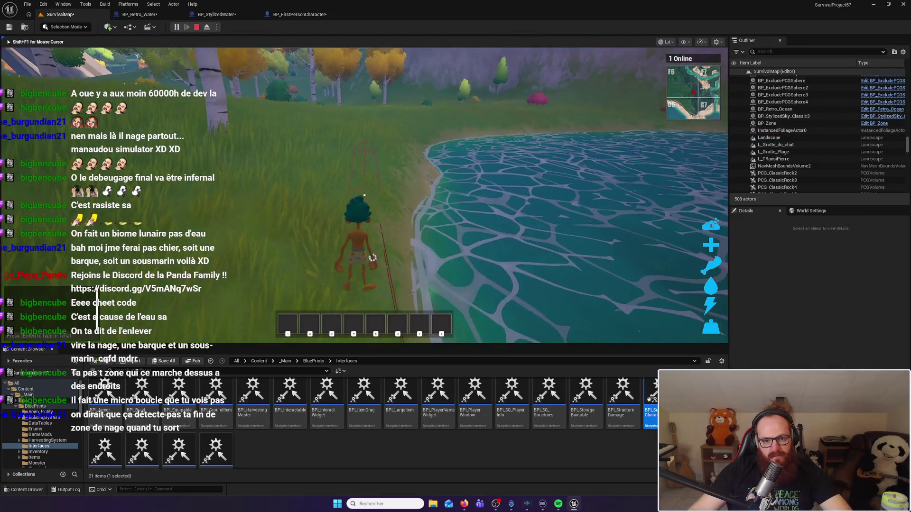
pyautogui.moveTo(370, 258)
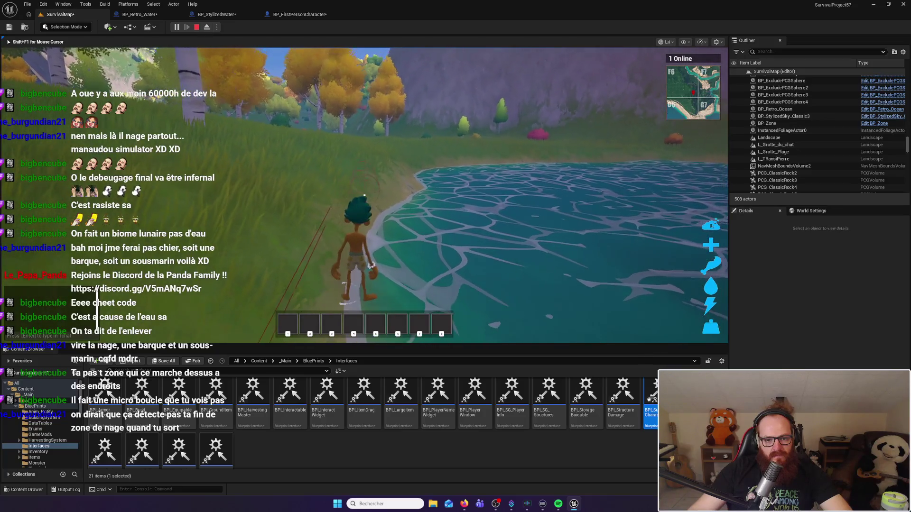
pyautogui.moveTo(364, 195)
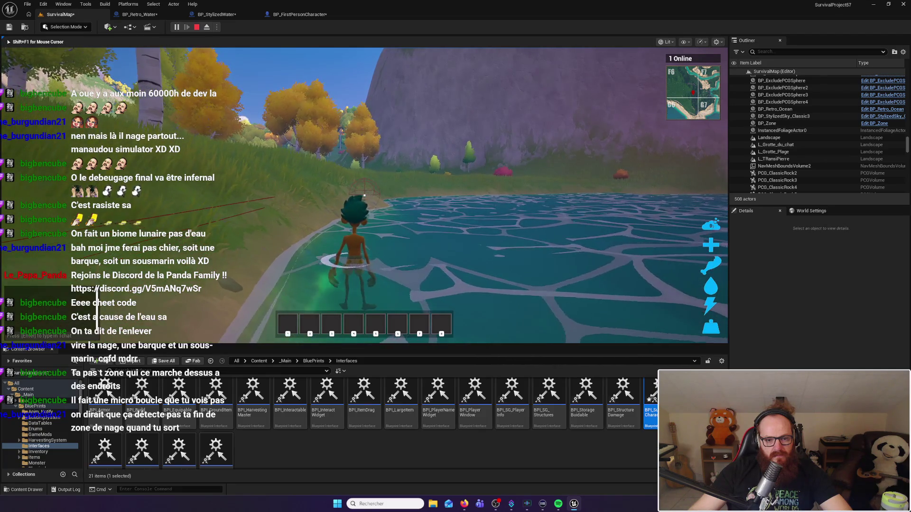
pyautogui.press('w')
pyautogui.press('w')
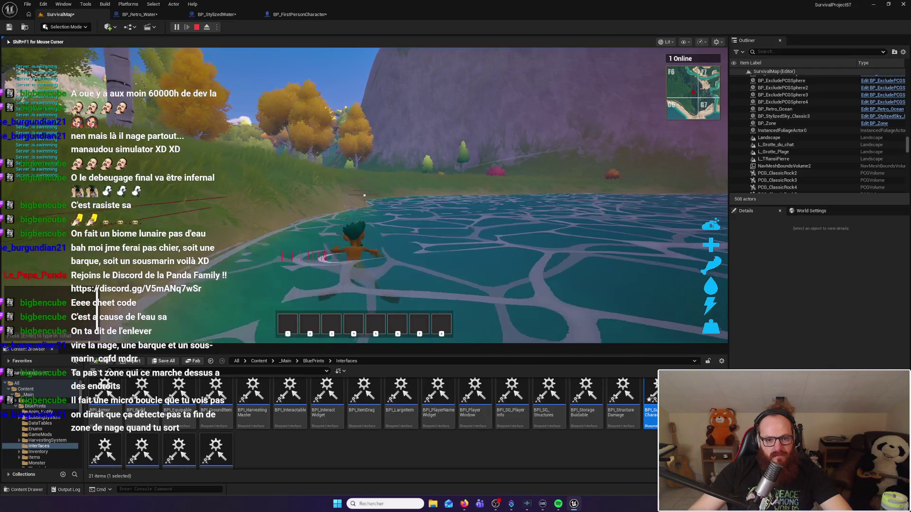
pyautogui.press('a')
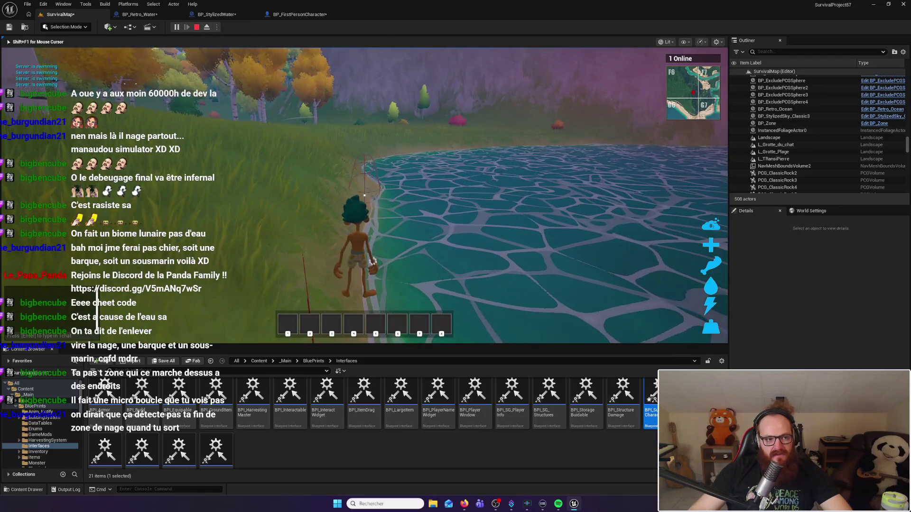
pyautogui.press('a')
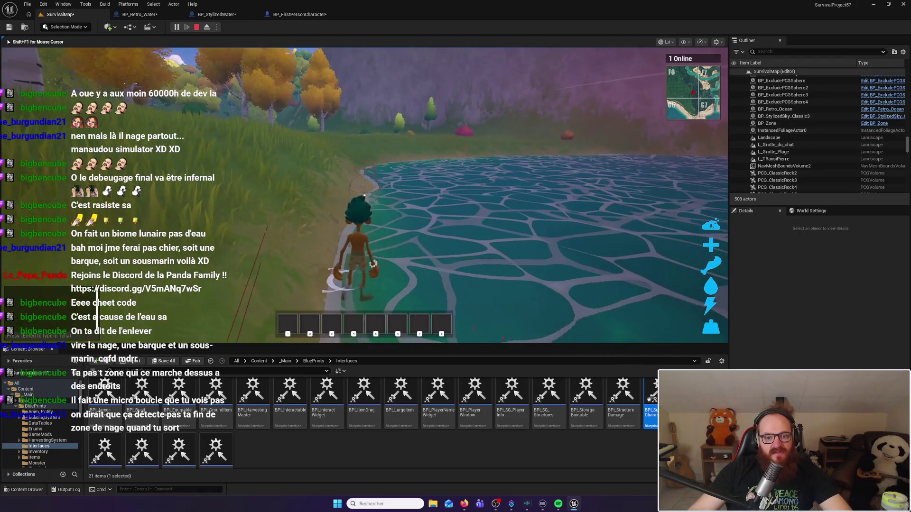
pyautogui.press('d')
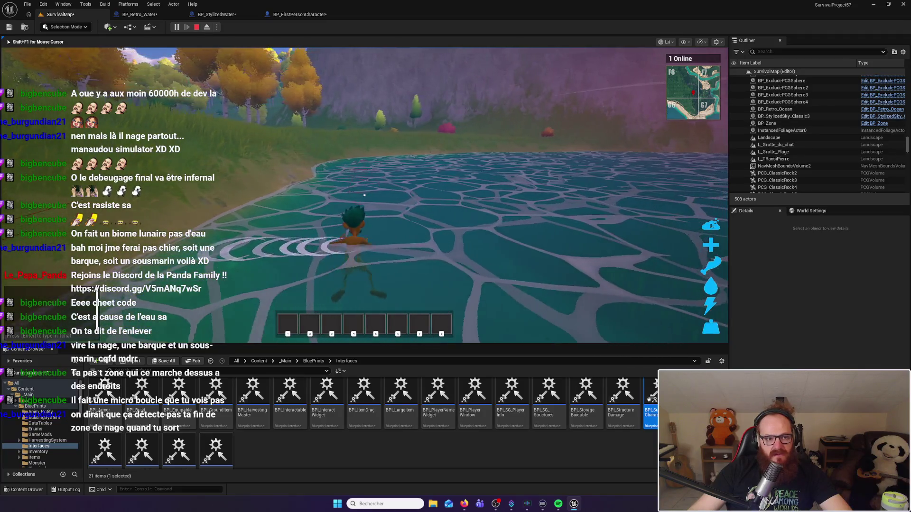
pyautogui.press('d')
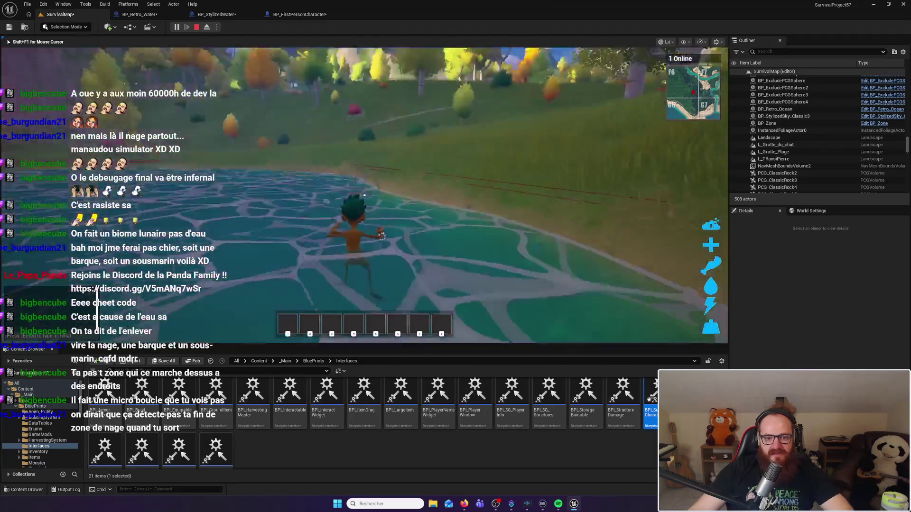
pyautogui.press('a')
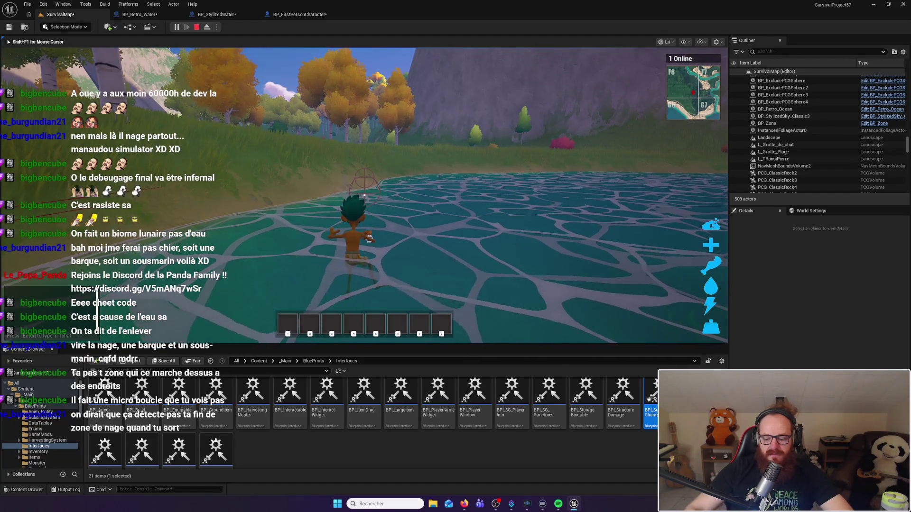
pyautogui.press('Escape')
pyautogui.click(650, 94)
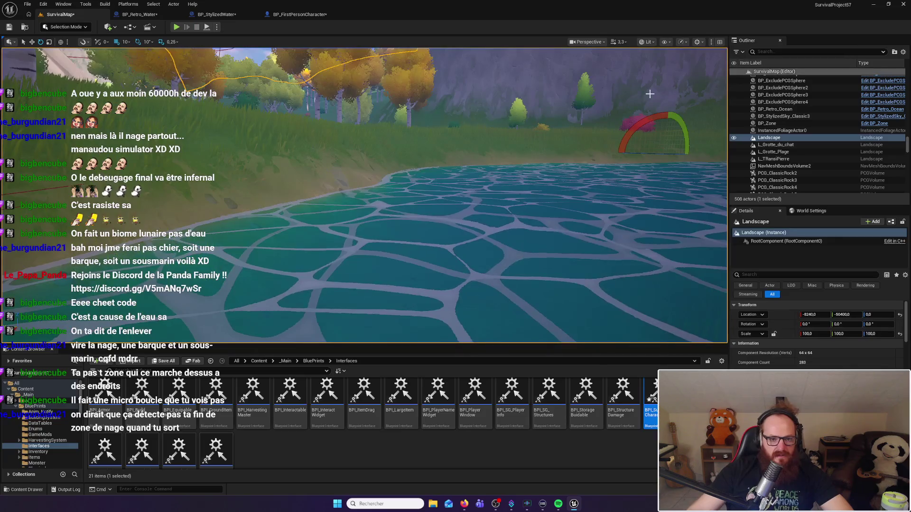
# Step: Wire BP_Retro_Water's Branch True straight to Get Mesh Location and move Print String beside Set Timer by Event
pyautogui.click(138, 14)
pyautogui.moveTo(382, 182); pyautogui.dragTo(441, 148)
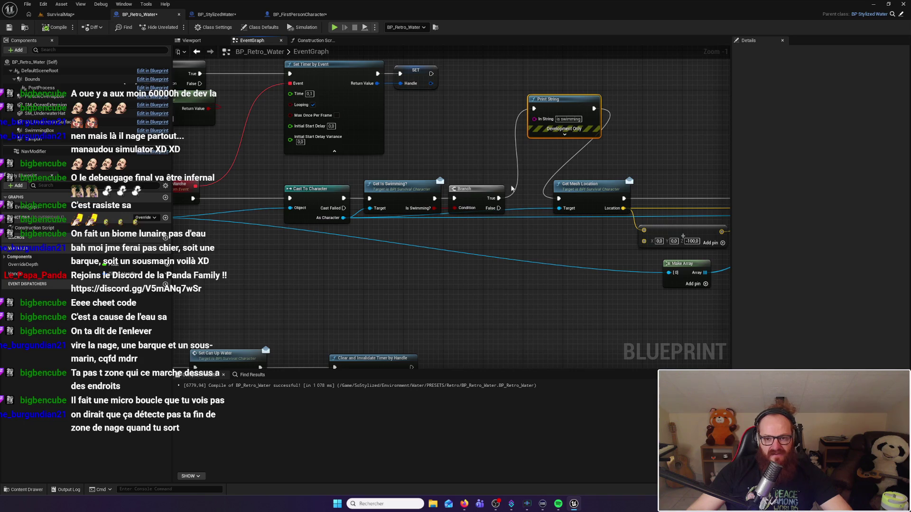
pyautogui.moveTo(439, 163); pyautogui.dragTo(519, 154)
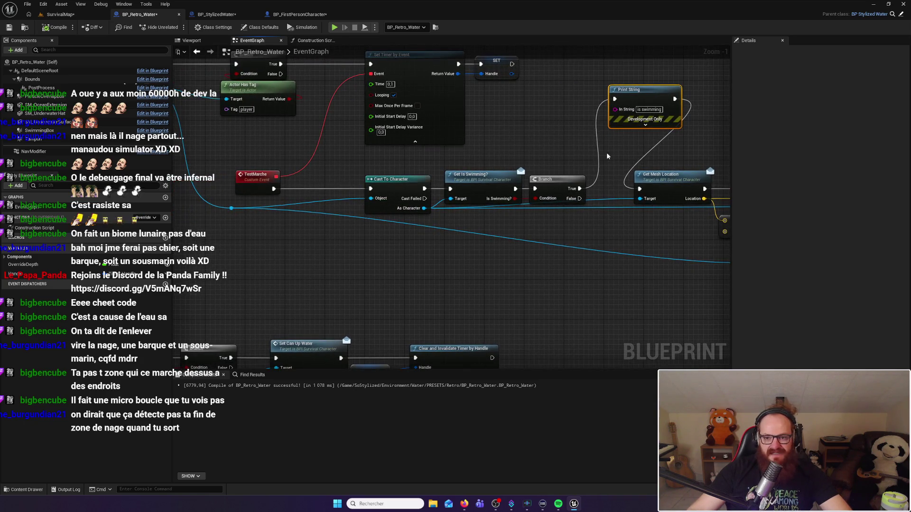
pyautogui.moveTo(579, 188); pyautogui.dragTo(639, 189)
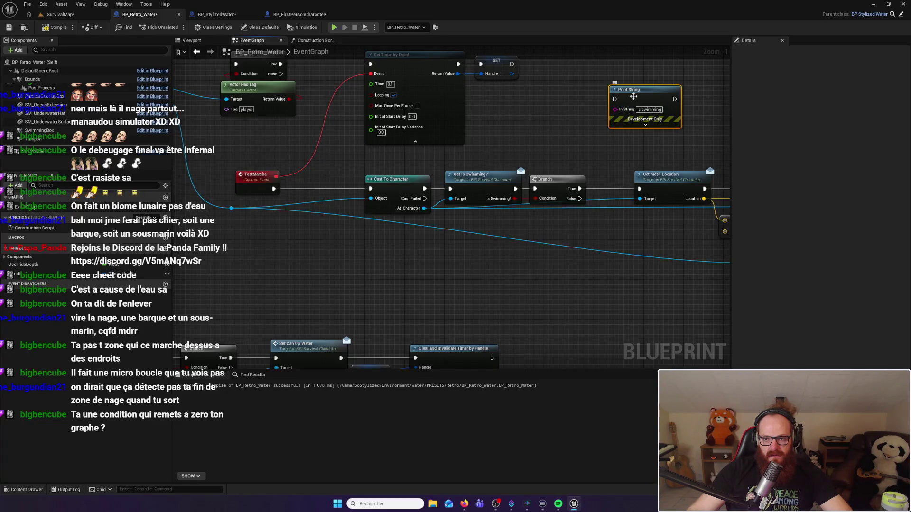
pyautogui.moveTo(633, 97)
pyautogui.mouseDown()
pyautogui.moveTo(584, 90)
pyautogui.moveTo(512, 120)
pyautogui.moveTo(392, 141)
pyautogui.moveTo(337, 139)
pyautogui.moveTo(314, 148)
pyautogui.moveTo(274, 190)
pyautogui.moveTo(380, 146)
pyautogui.moveTo(371, 190)
pyautogui.mouseUp()
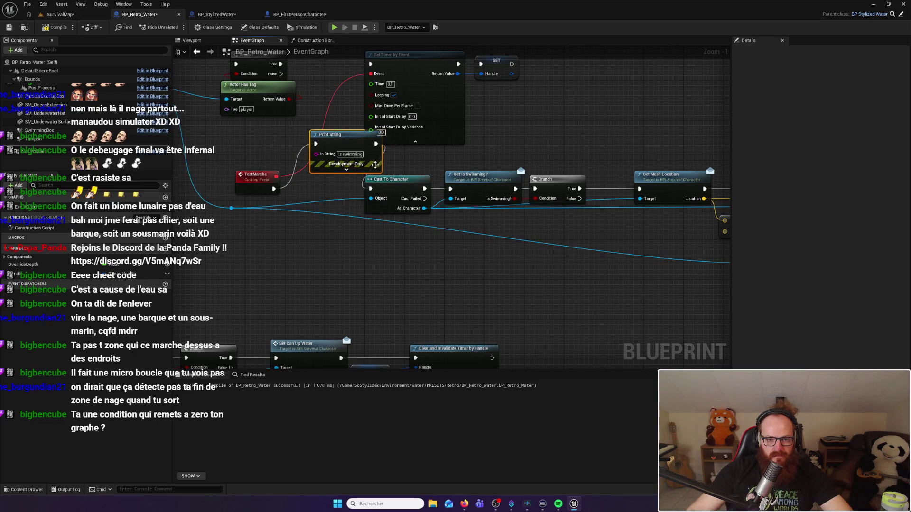
pyautogui.click(61, 15)
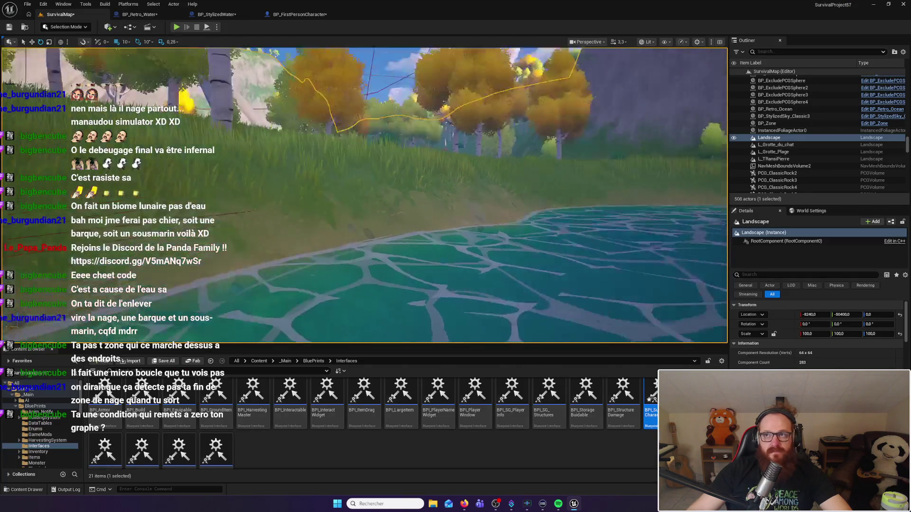
# Step: Play the level, wade and swim through the shallow water and back onto the bank, then reopen BP_Retro_Water
pyautogui.moveTo(360, 195); pyautogui.dragTo(361, 133)
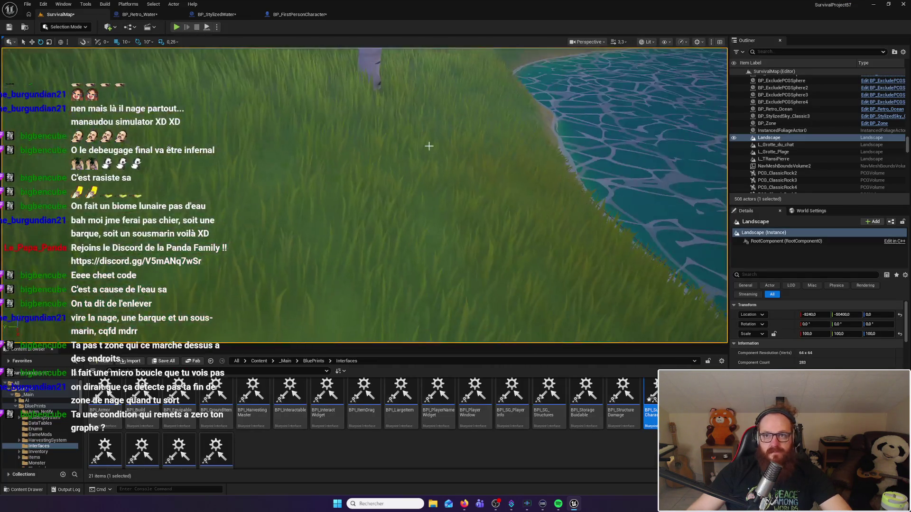
pyautogui.click(177, 27)
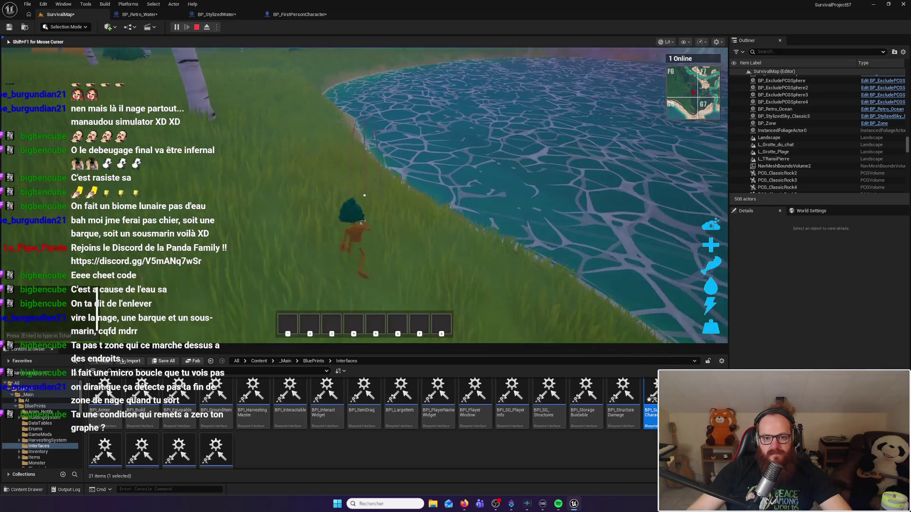
pyautogui.press('w')
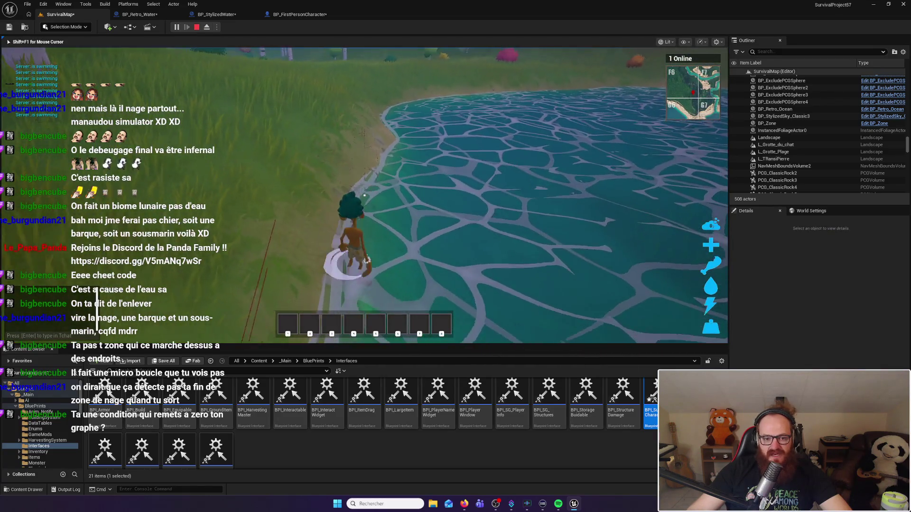
pyautogui.press('w')
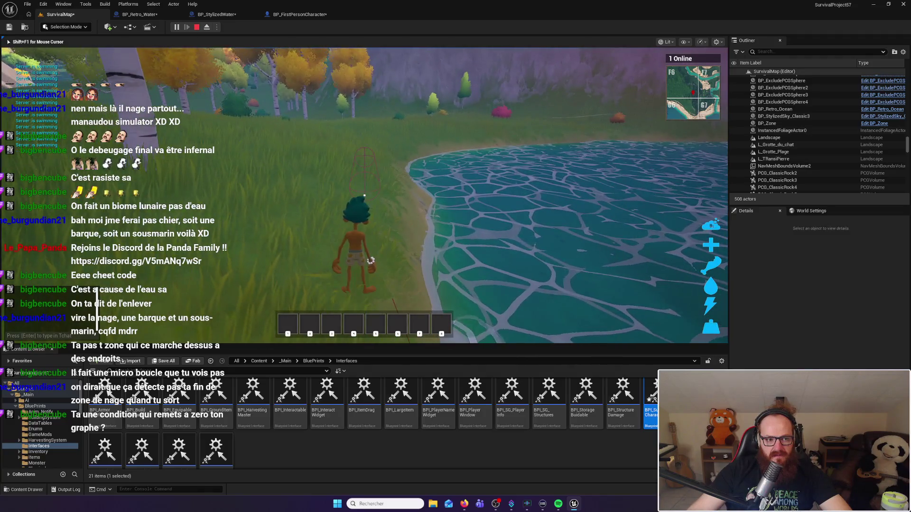
pyautogui.press('w')
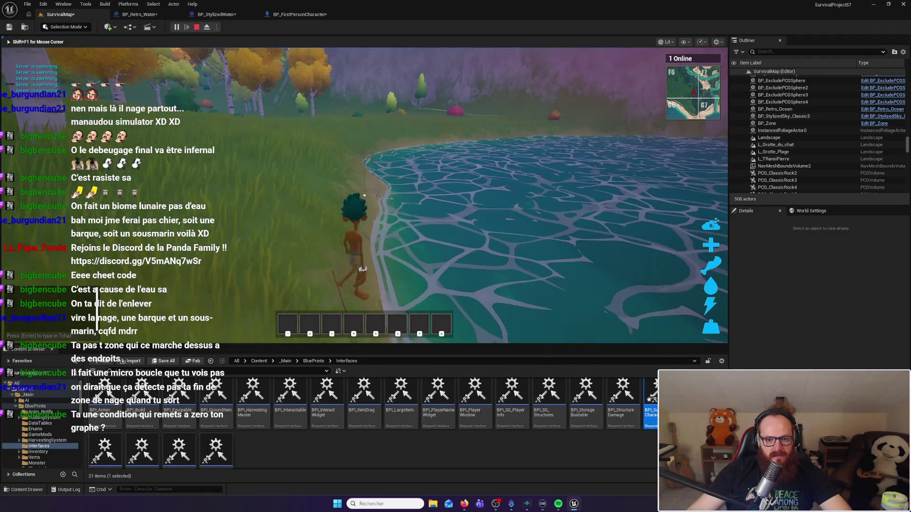
pyautogui.press('w')
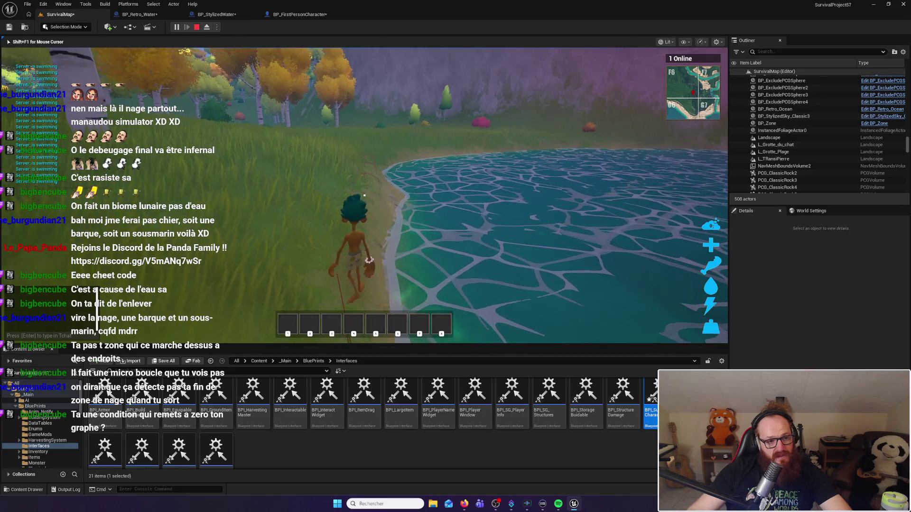
pyautogui.press('w')
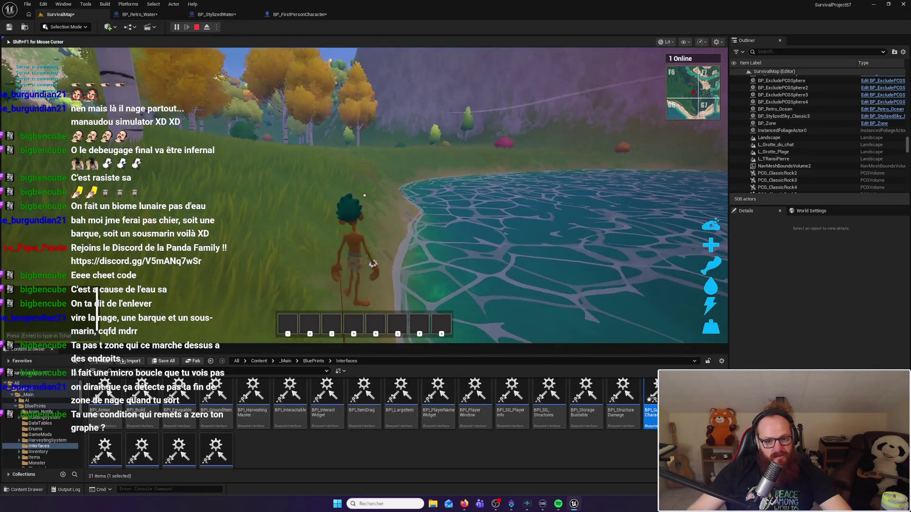
pyautogui.press('w')
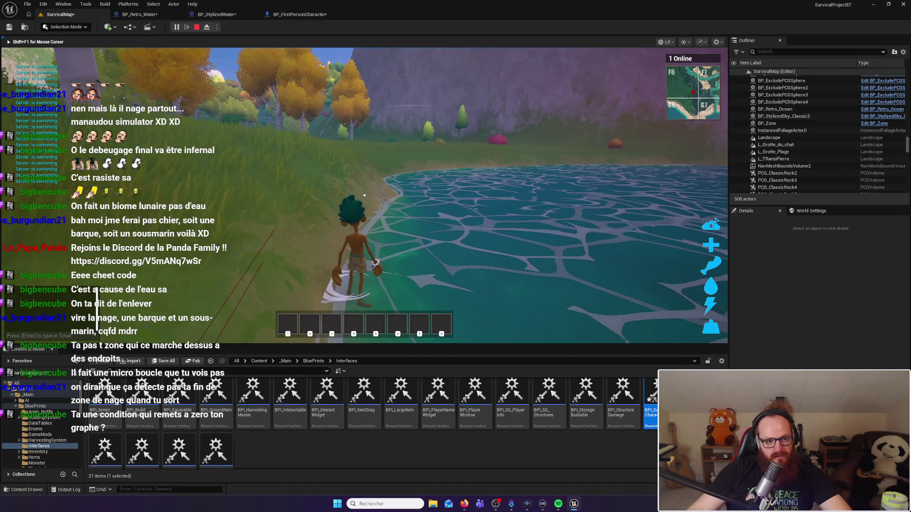
pyautogui.press('w')
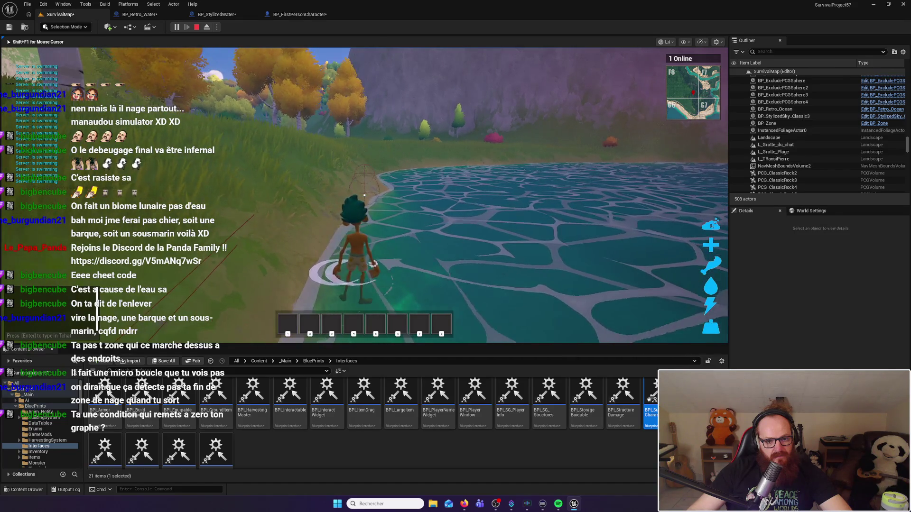
pyautogui.press('a')
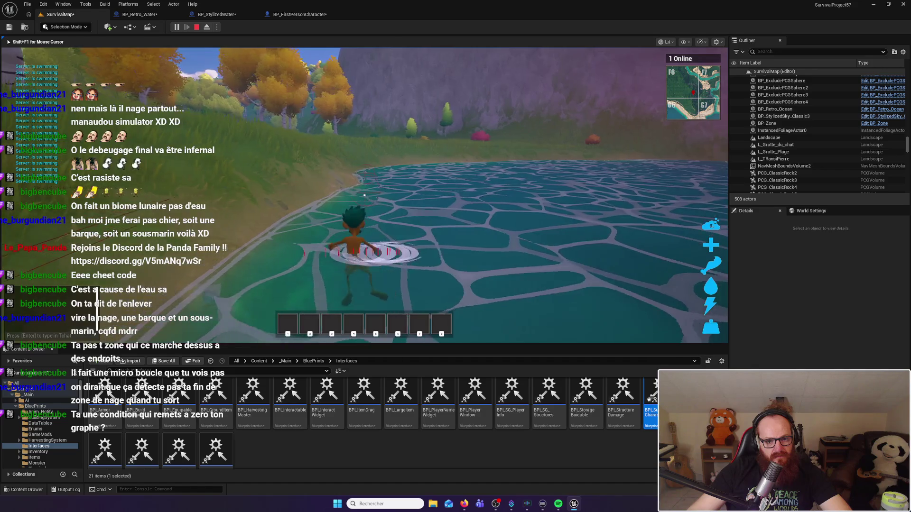
pyautogui.press('d')
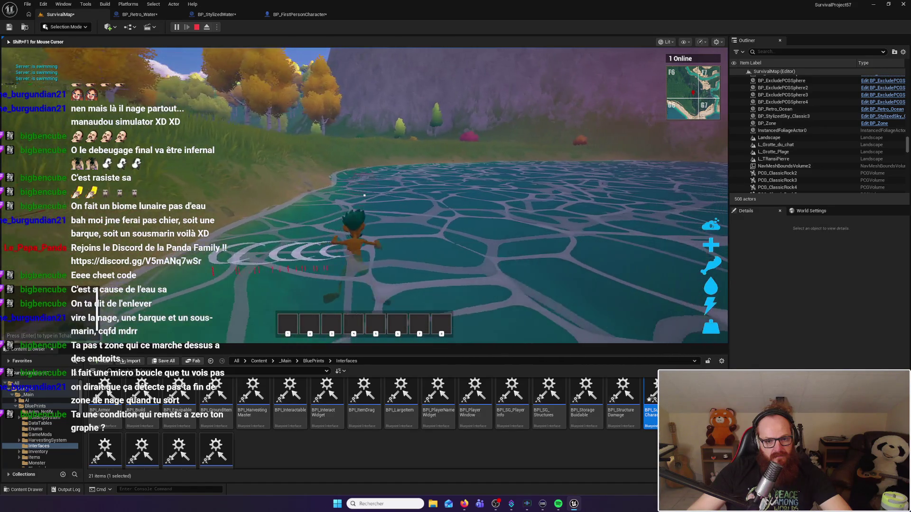
pyautogui.press('w')
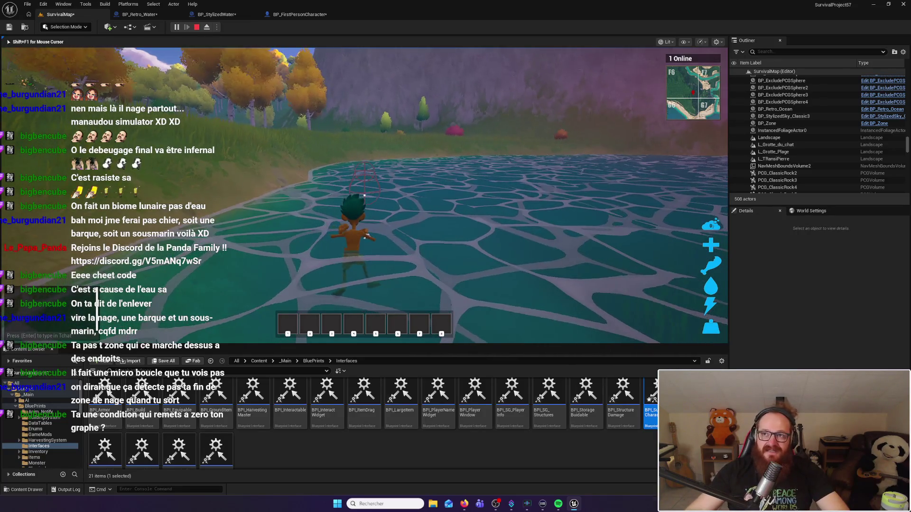
pyautogui.press('w')
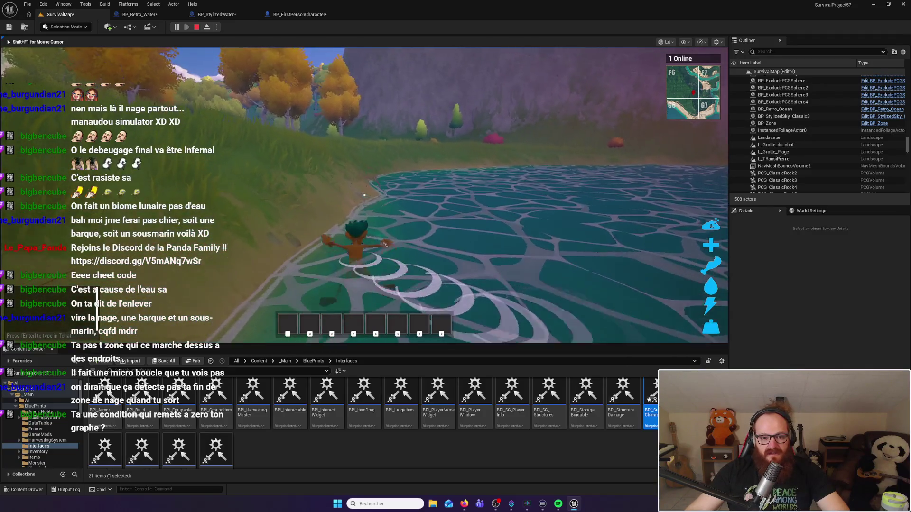
pyautogui.press('Escape')
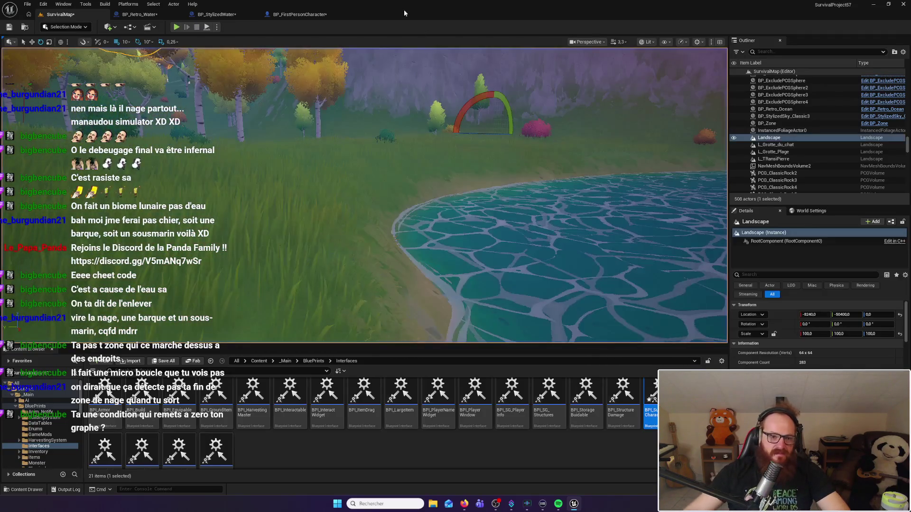
pyautogui.click(138, 14)
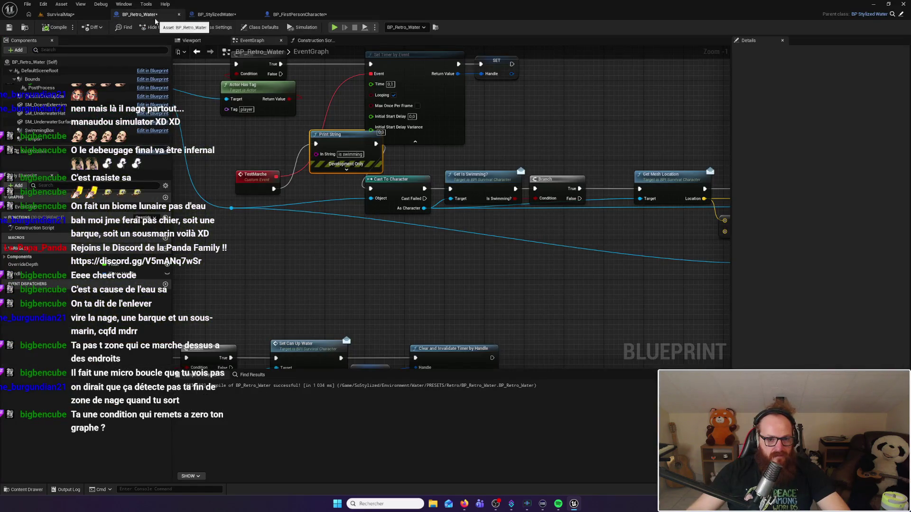
pyautogui.moveTo(521, 146)
pyautogui.mouseDown()
pyautogui.moveTo(520, 179)
pyautogui.moveTo(469, 173)
pyautogui.moveTo(627, 183)
pyautogui.mouseUp()
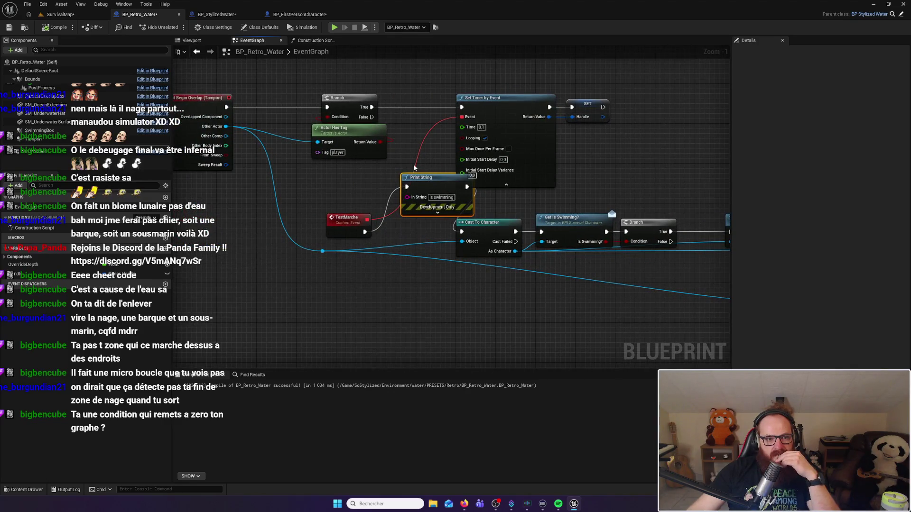
# Step: Inspect BP_Retro_Water's end-overlap chain: Clear and Invalidate Timer by Handle, Line Trace, Stop Swimming, Set Can Up Water
pyautogui.moveTo(414, 167)
pyautogui.mouseDown()
pyautogui.moveTo(280, 152)
pyautogui.moveTo(252, 122)
pyautogui.mouseUp()
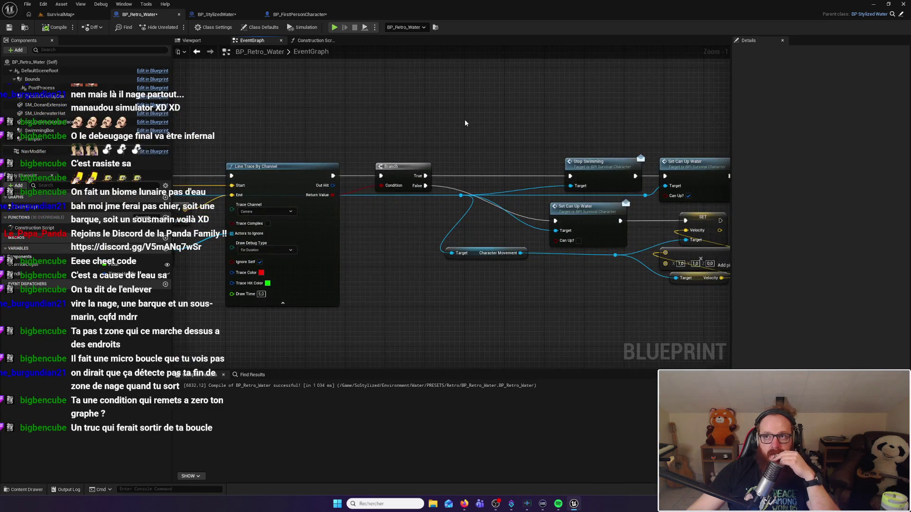
pyautogui.moveTo(465, 123)
pyautogui.mouseDown()
pyautogui.moveTo(339, 124)
pyautogui.moveTo(260, 89)
pyautogui.moveTo(409, 107)
pyautogui.mouseUp()
pyautogui.click(499, 136)
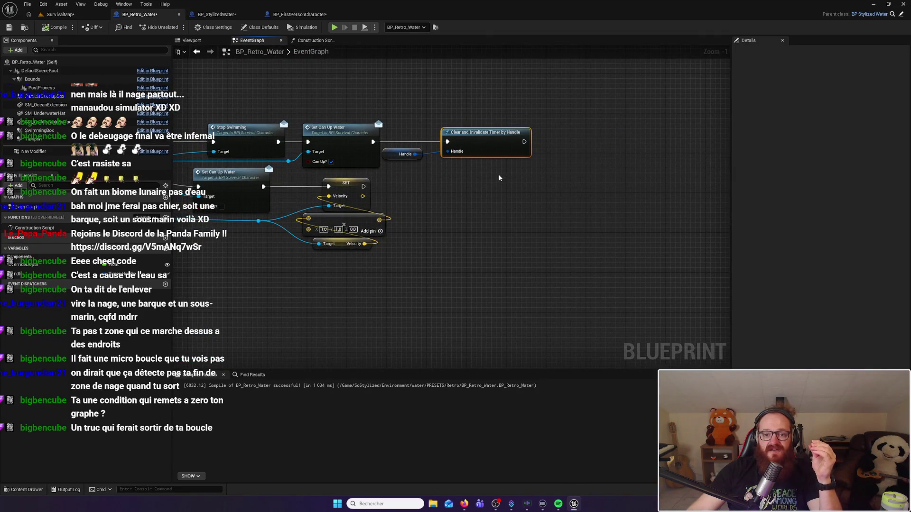
pyautogui.moveTo(486, 166)
pyautogui.mouseDown()
pyautogui.moveTo(498, 197)
pyautogui.moveTo(633, 179)
pyautogui.moveTo(449, 183)
pyautogui.moveTo(502, 151)
pyautogui.mouseUp()
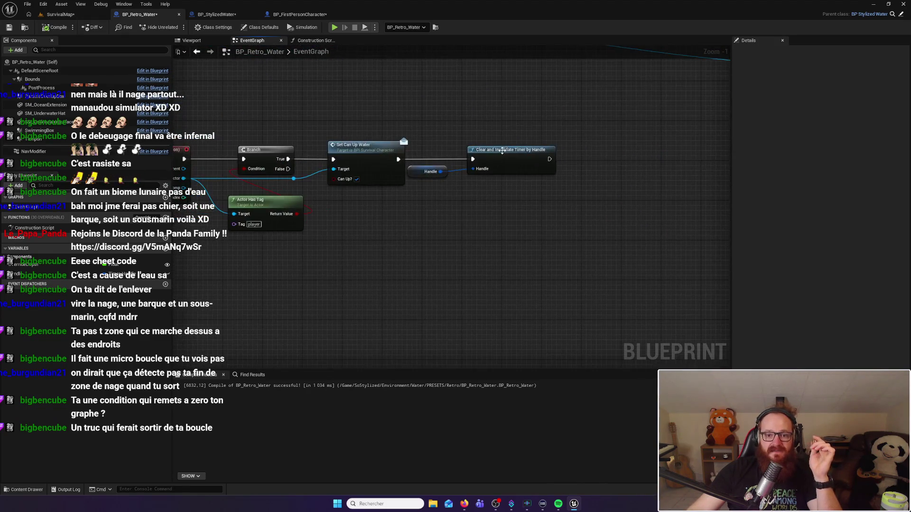
pyautogui.moveTo(376, 102); pyautogui.dragTo(640, 124)
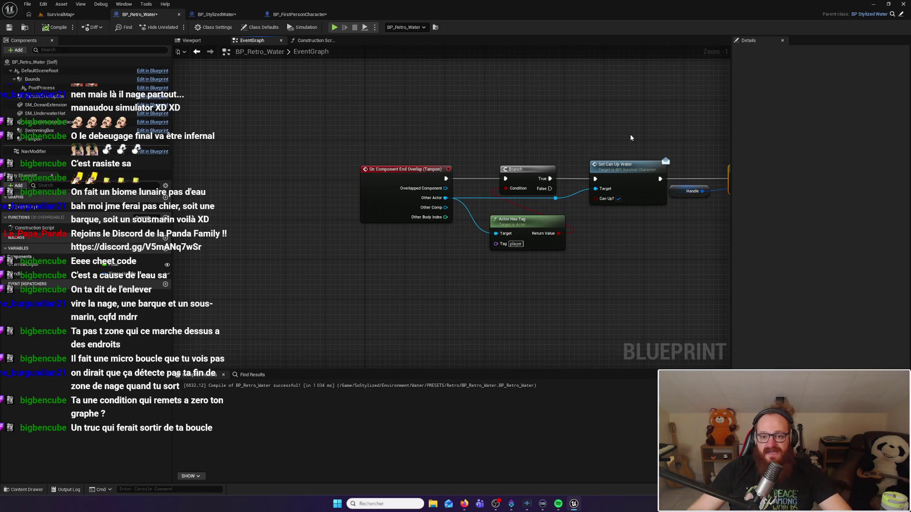
pyautogui.moveTo(631, 137)
pyautogui.mouseDown()
pyautogui.moveTo(640, 130)
pyautogui.moveTo(538, 138)
pyautogui.mouseUp()
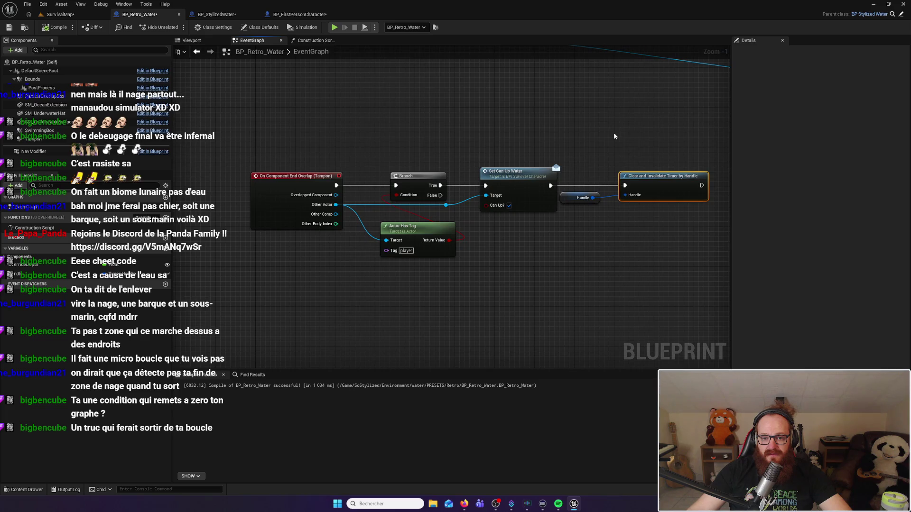
pyautogui.scroll(-5, 615, 128)
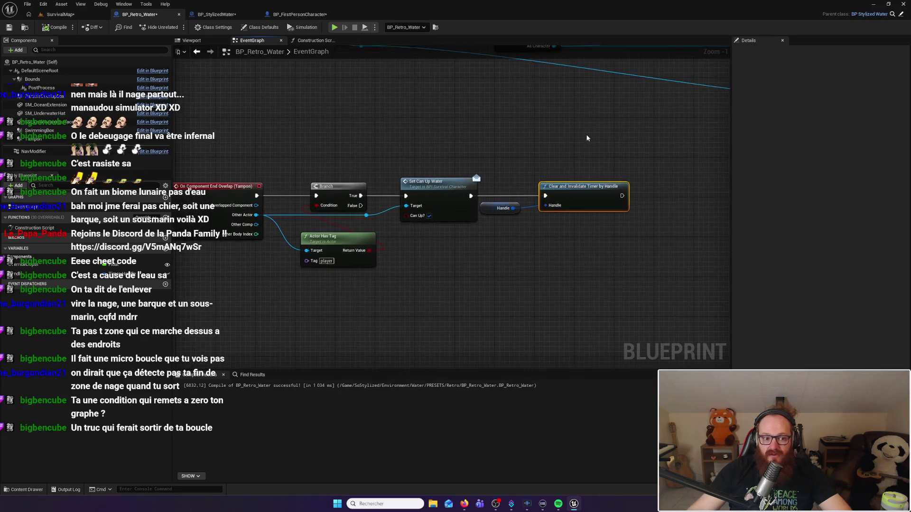
pyautogui.scroll(5, 457, 128)
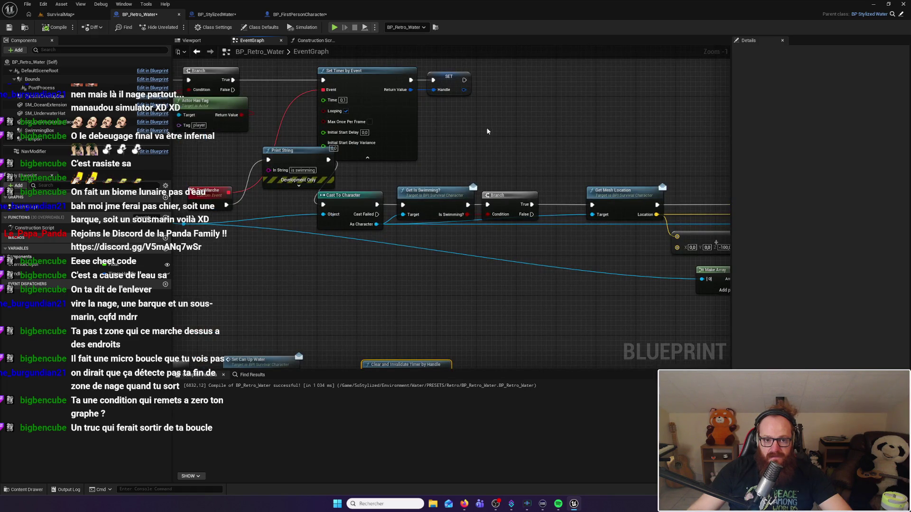
pyautogui.moveTo(485, 127); pyautogui.dragTo(102, 92)
pyautogui.moveTo(599, 121); pyautogui.dragTo(423, 110)
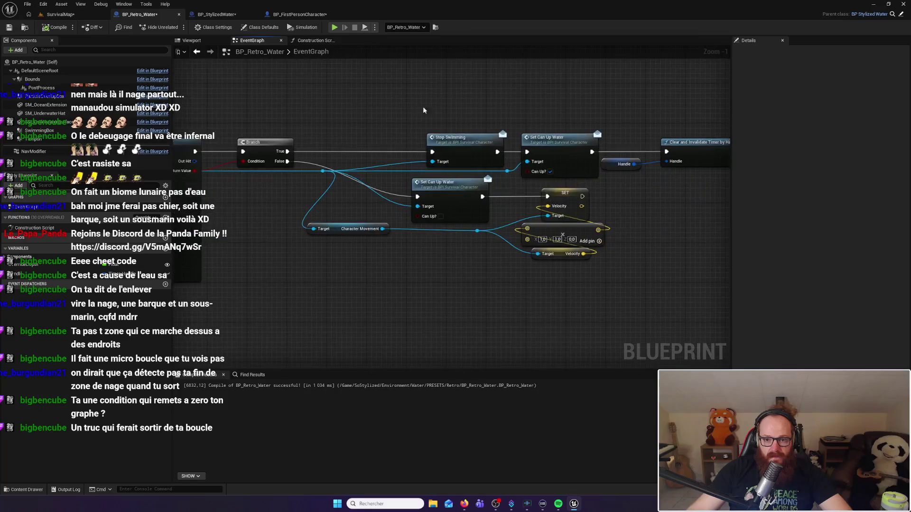
pyautogui.moveTo(536, 106); pyautogui.dragTo(486, 105)
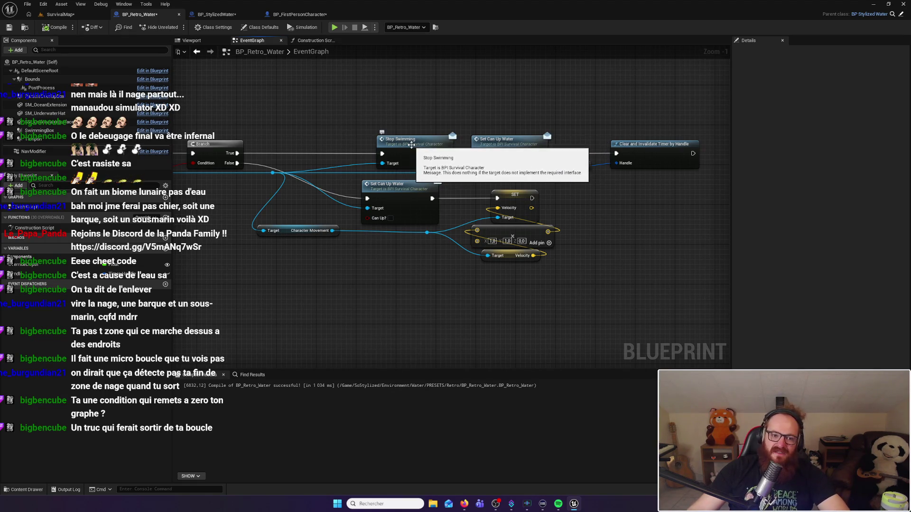
pyautogui.click(217, 14)
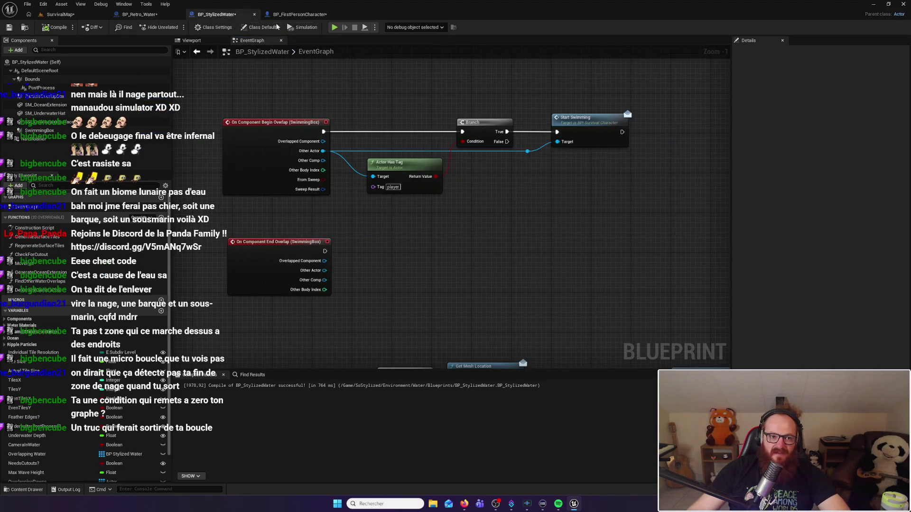
# Step: Check BP_FirstPersonCharacter's swim multicast events and stop-swim SET nodes, then glance at BP_StylizedWater's overlap events
pyautogui.click(300, 14)
pyautogui.moveTo(582, 129); pyautogui.dragTo(375, 94)
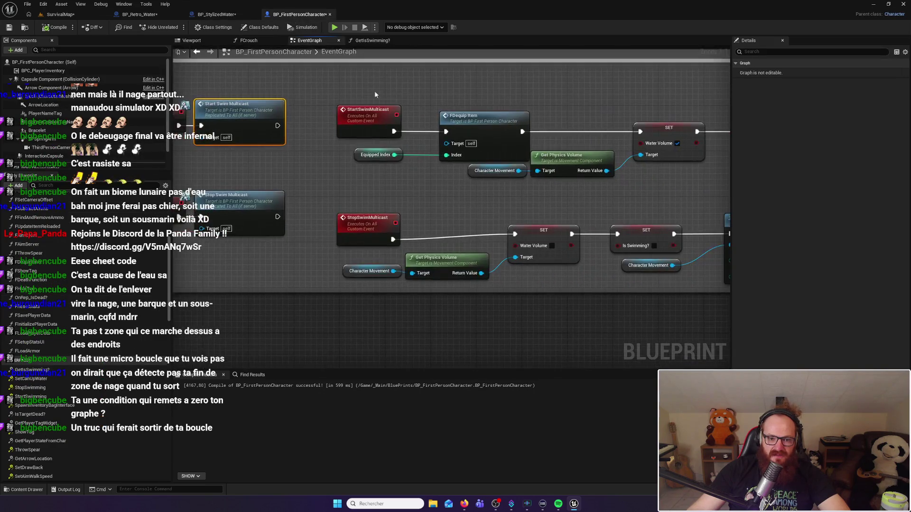
pyautogui.moveTo(305, 187); pyautogui.dragTo(387, 175)
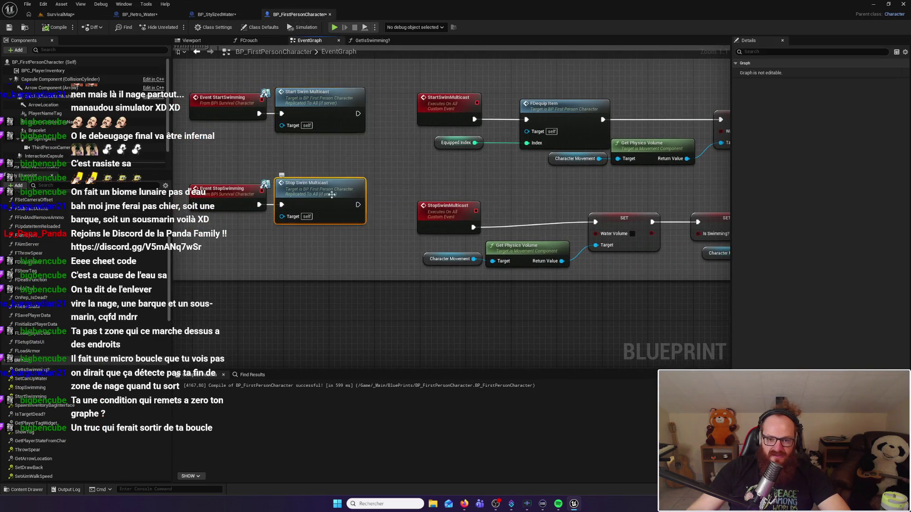
pyautogui.moveTo(612, 218); pyautogui.dragTo(372, 193)
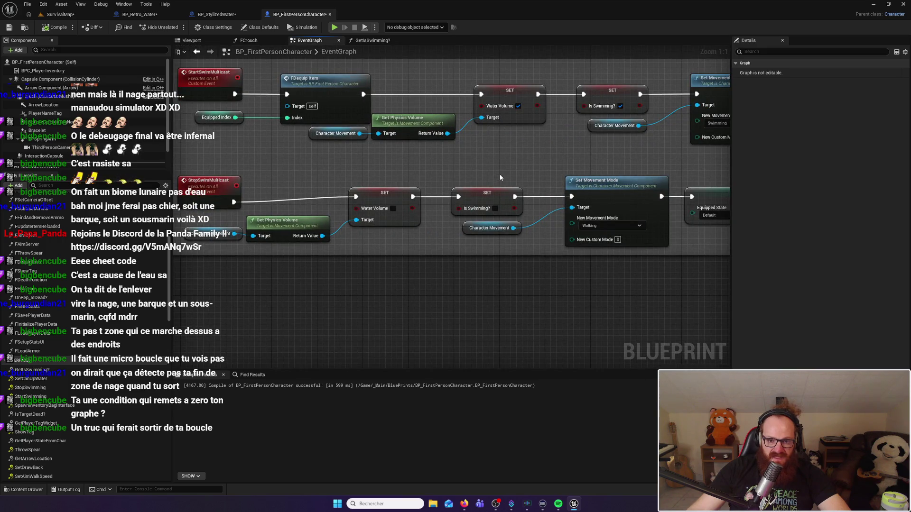
pyautogui.moveTo(500, 177)
pyautogui.mouseDown()
pyautogui.moveTo(232, 164)
pyautogui.moveTo(464, 177)
pyautogui.mouseUp()
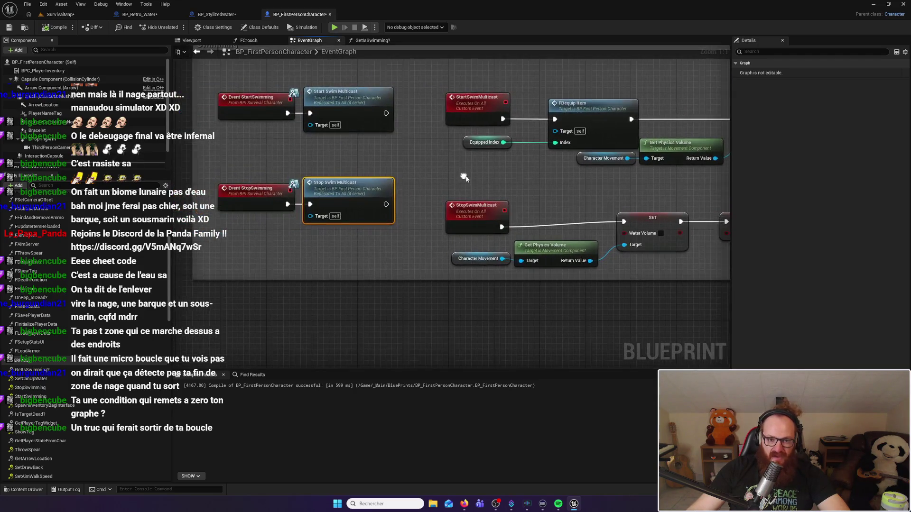
pyautogui.click(218, 15)
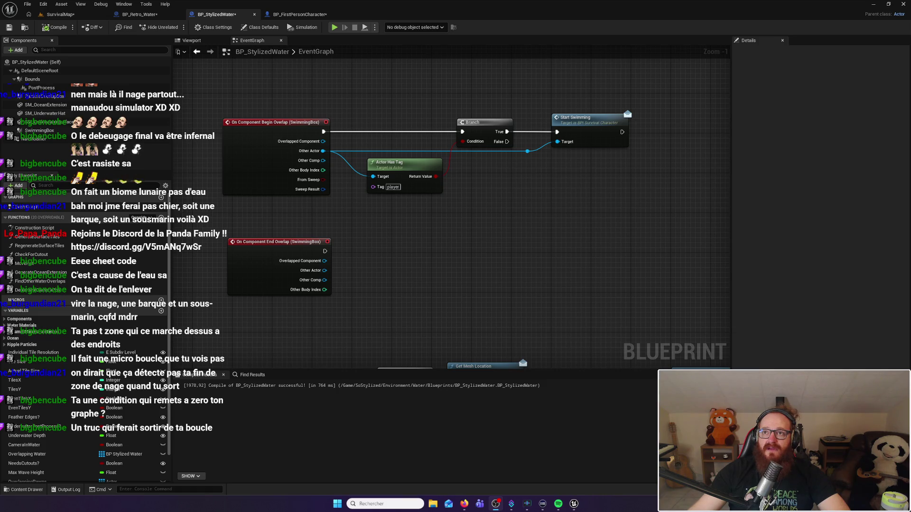
pyautogui.moveTo(570, 194); pyautogui.dragTo(609, 244)
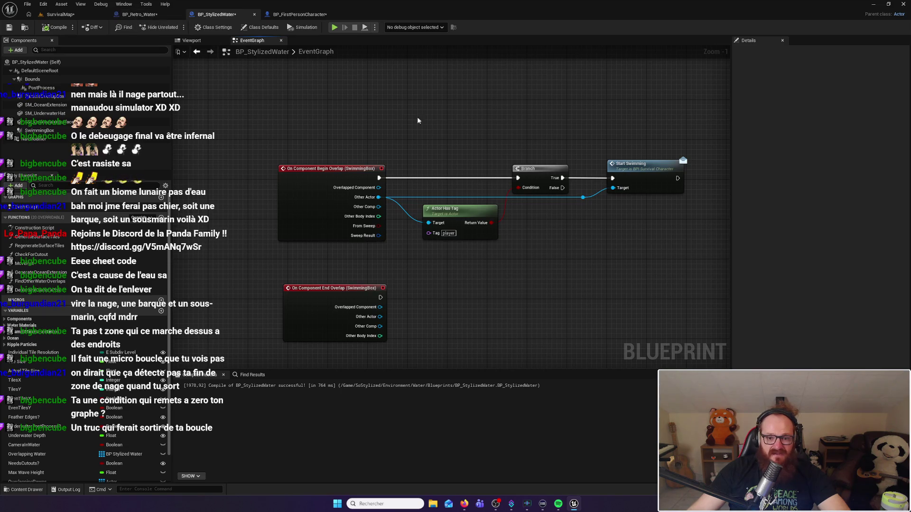
pyautogui.click(140, 14)
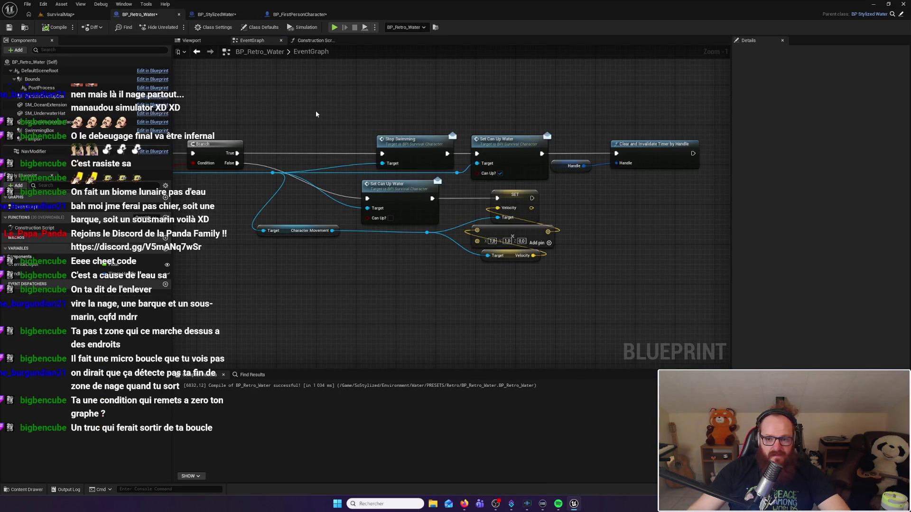
# Step: Drag the 'is swimming' Print String node down below Cast To Character
pyautogui.scroll(-6, 526, 210)
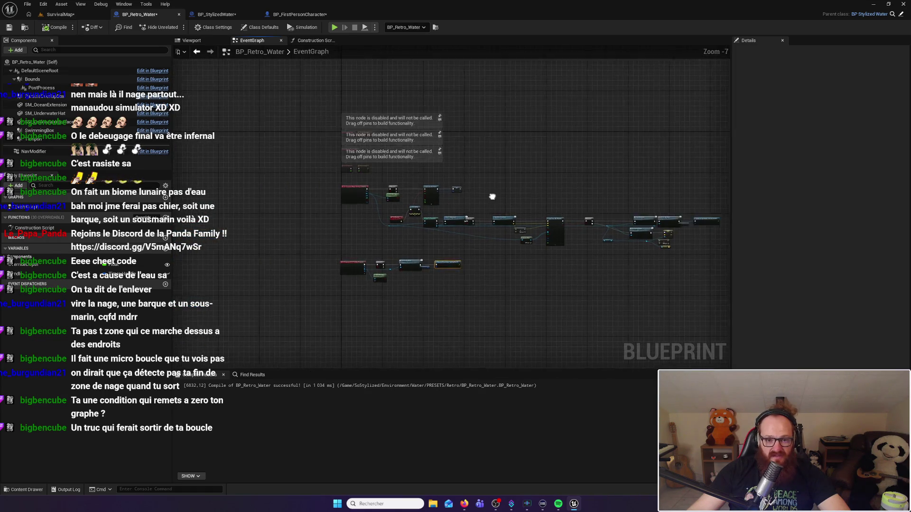
pyautogui.scroll(5, 417, 161)
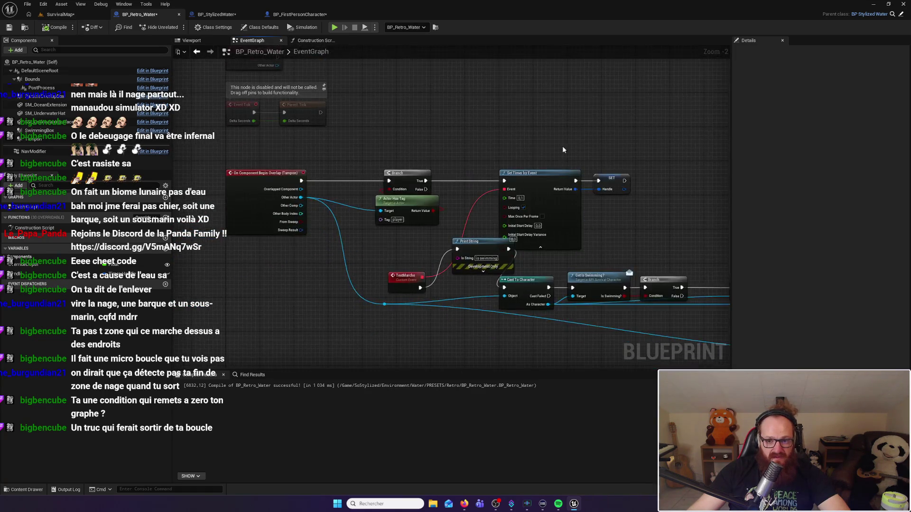
pyautogui.moveTo(564, 150); pyautogui.dragTo(510, 117)
pyautogui.moveTo(591, 188); pyautogui.dragTo(545, 175)
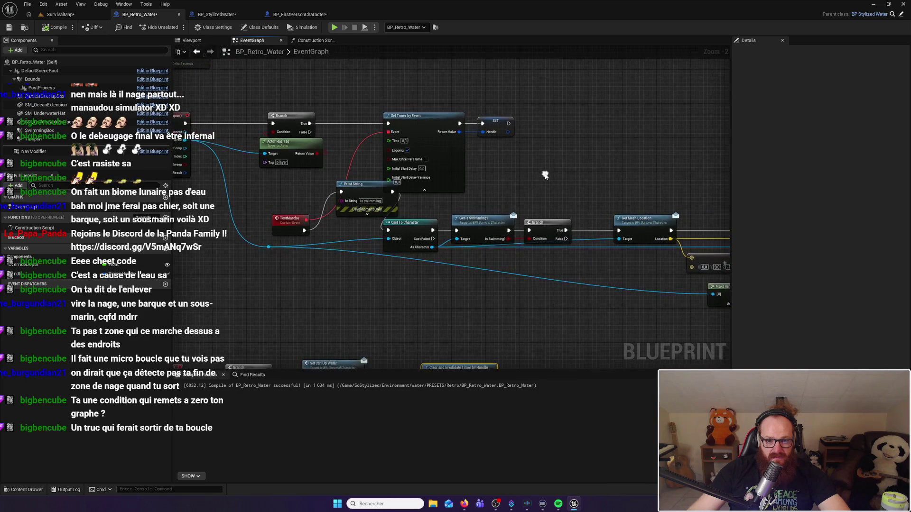
pyautogui.moveTo(357, 189); pyautogui.dragTo(358, 194)
pyautogui.moveTo(351, 229); pyautogui.dragTo(330, 286)
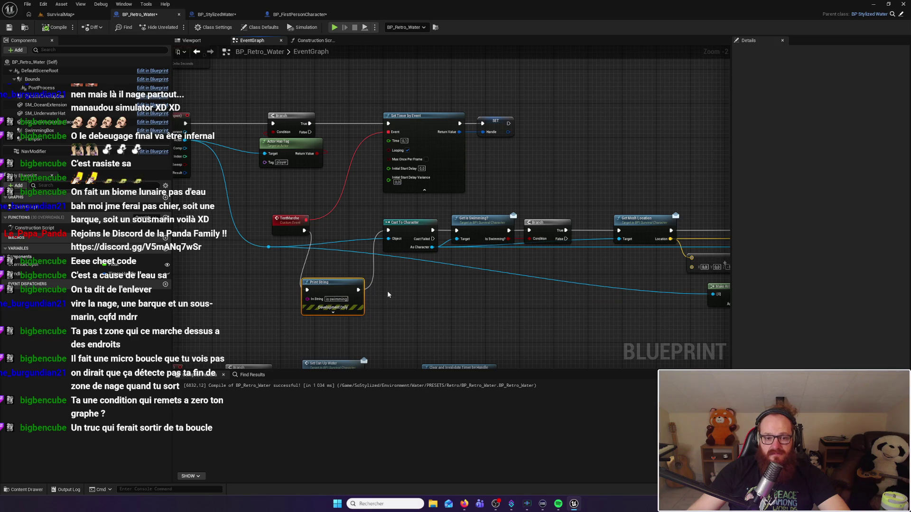
pyautogui.moveTo(388, 294); pyautogui.dragTo(387, 282)
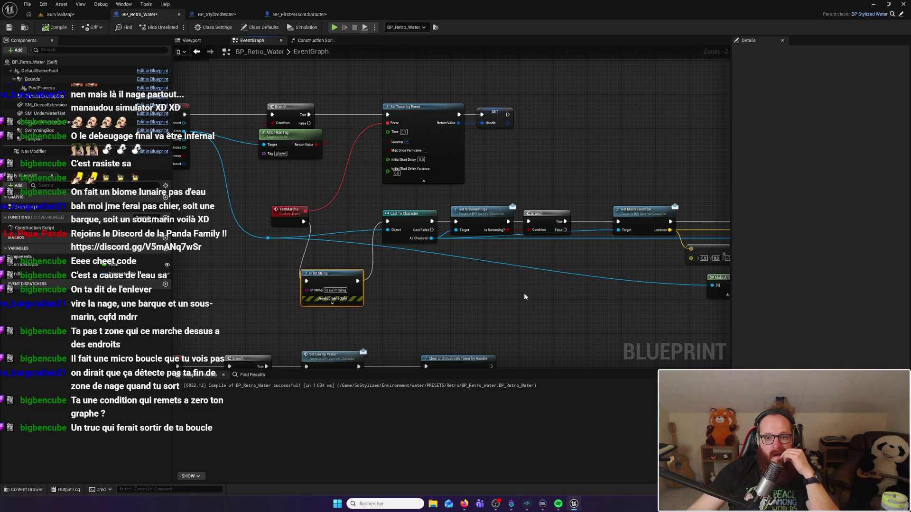
# Step: Review Stop Swimming and Line Trace By Channel, opening its Trace Channel choices, then return to SurvivalMap
pyautogui.moveTo(582, 299); pyautogui.dragTo(284, 278)
pyautogui.moveTo(351, 303); pyautogui.dragTo(408, 310)
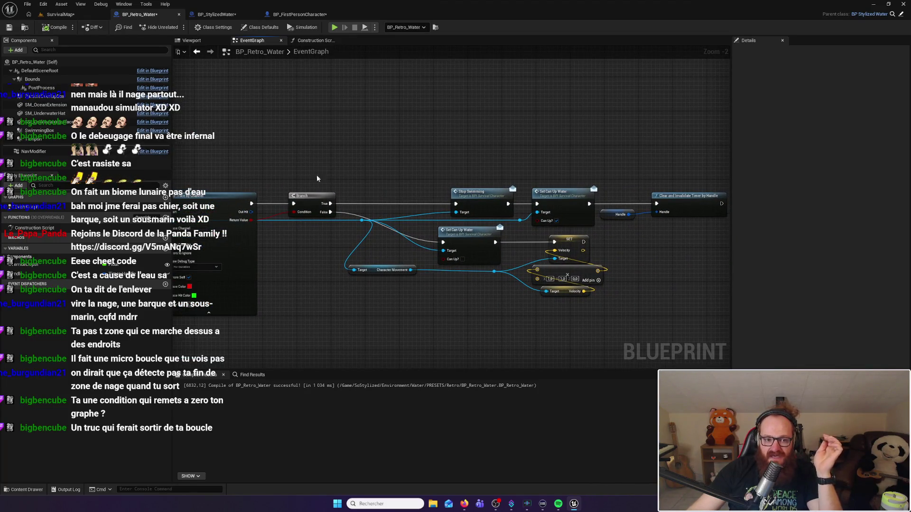
pyautogui.moveTo(317, 178); pyautogui.dragTo(334, 182)
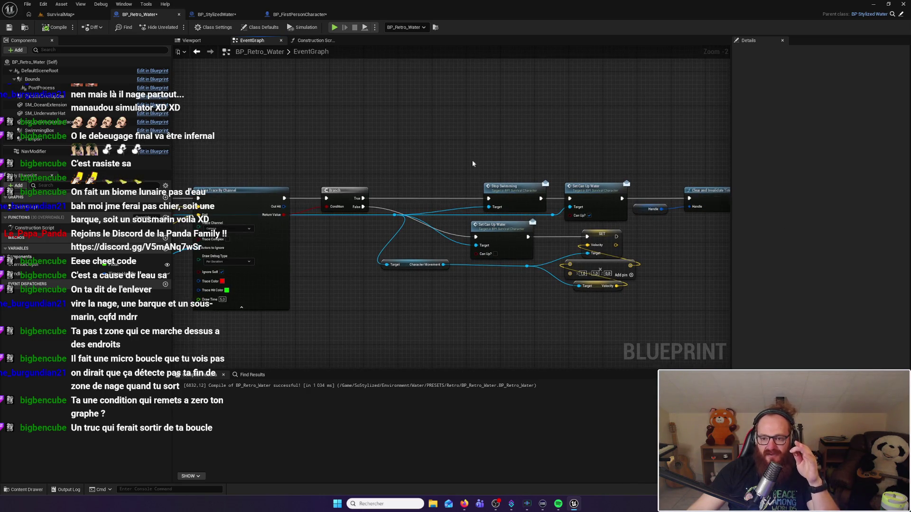
pyautogui.moveTo(457, 159); pyautogui.dragTo(580, 148)
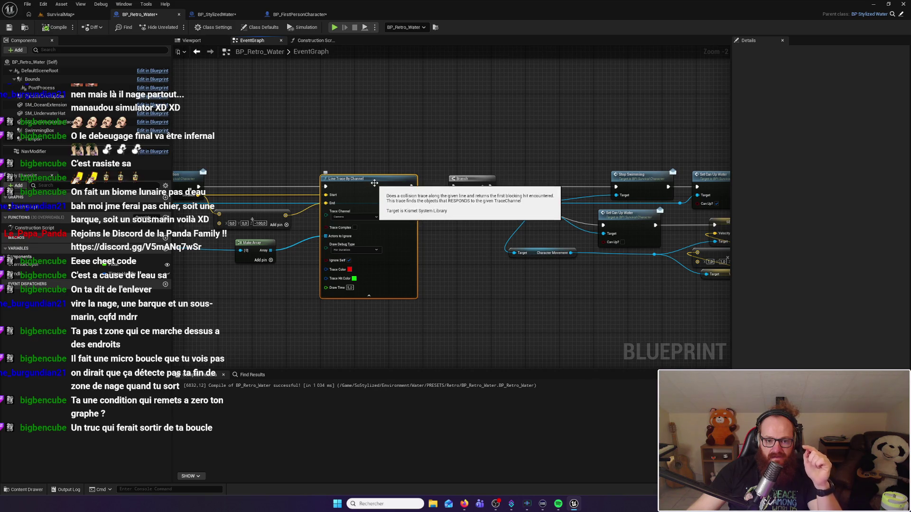
pyautogui.click(377, 218)
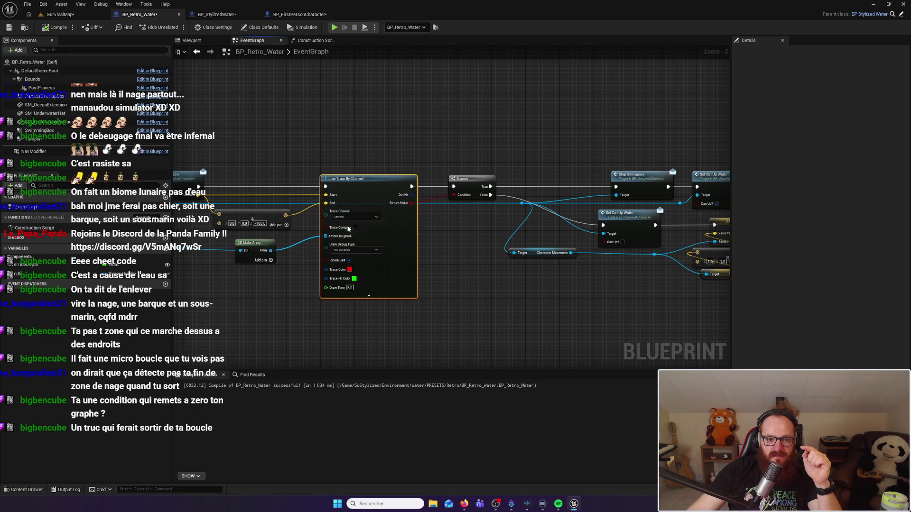
pyautogui.click(72, 16)
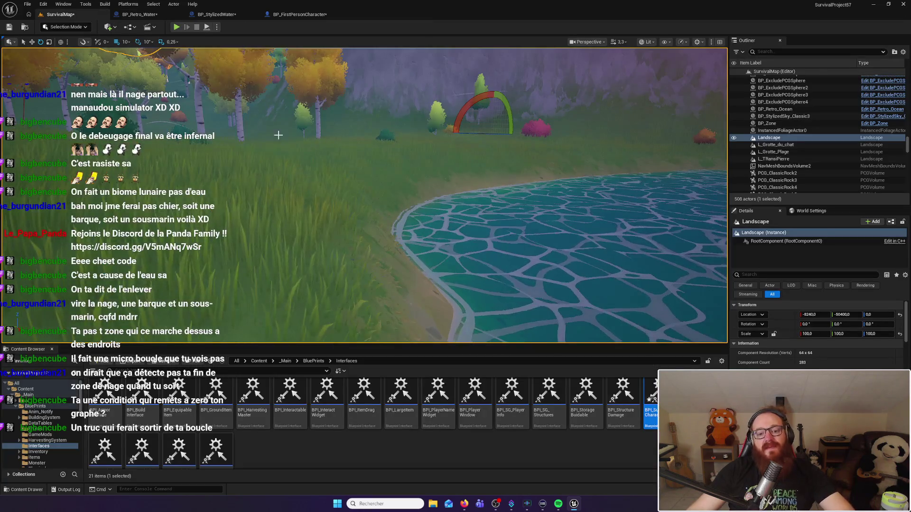
# Step: Playtest again with Alt+P, swimming across the water and walking back onto the grass before stopping
pyautogui.moveTo(211, 87); pyautogui.dragTo(178, 63)
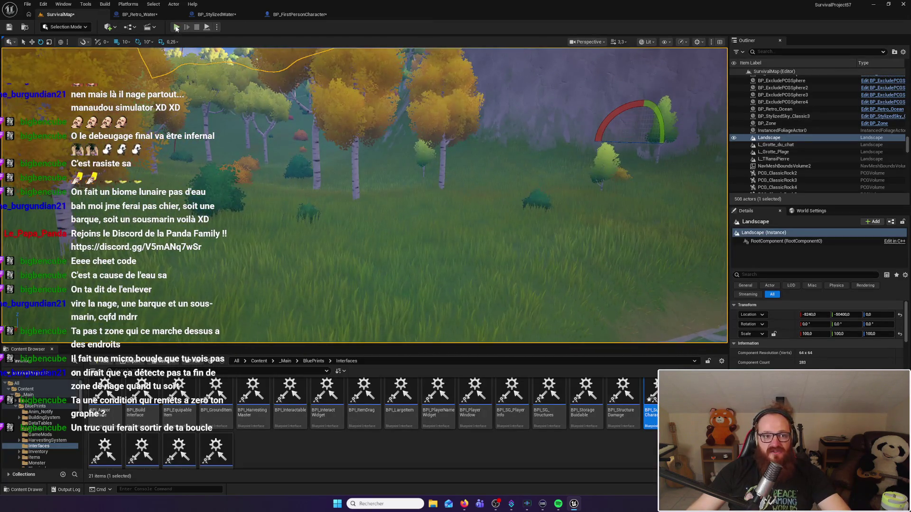
pyautogui.hotkey('alt', 'p')
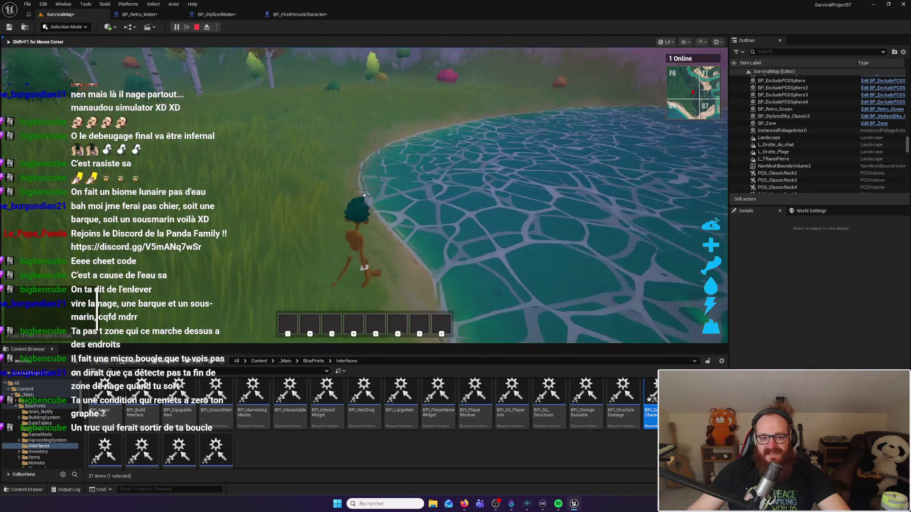
pyautogui.press('w')
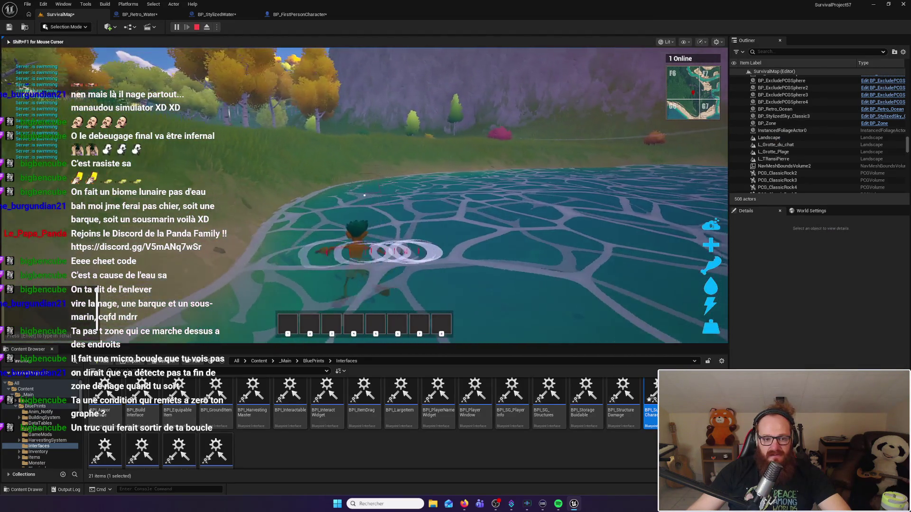
pyautogui.press('w')
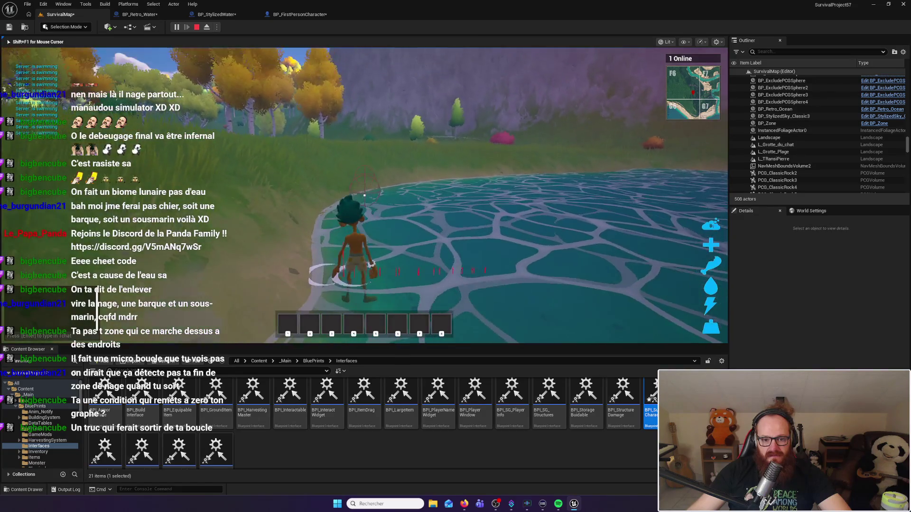
pyautogui.press('w')
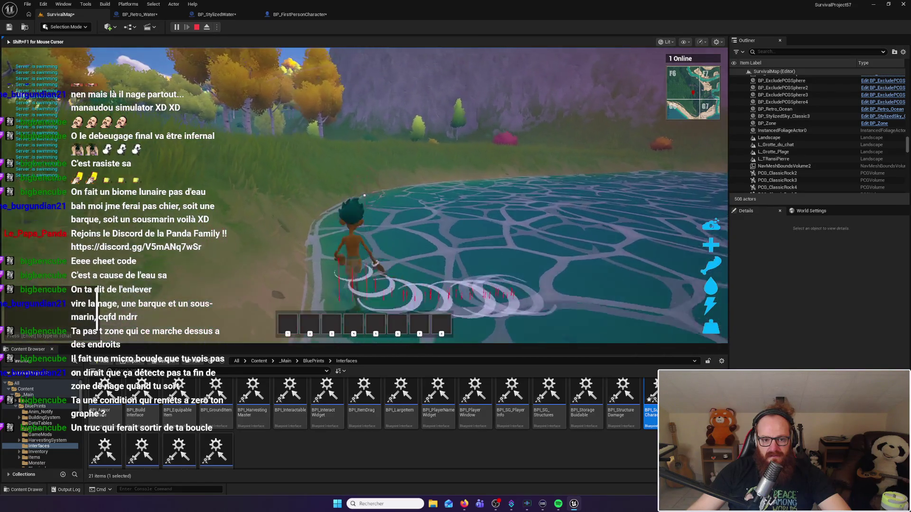
pyautogui.press('w')
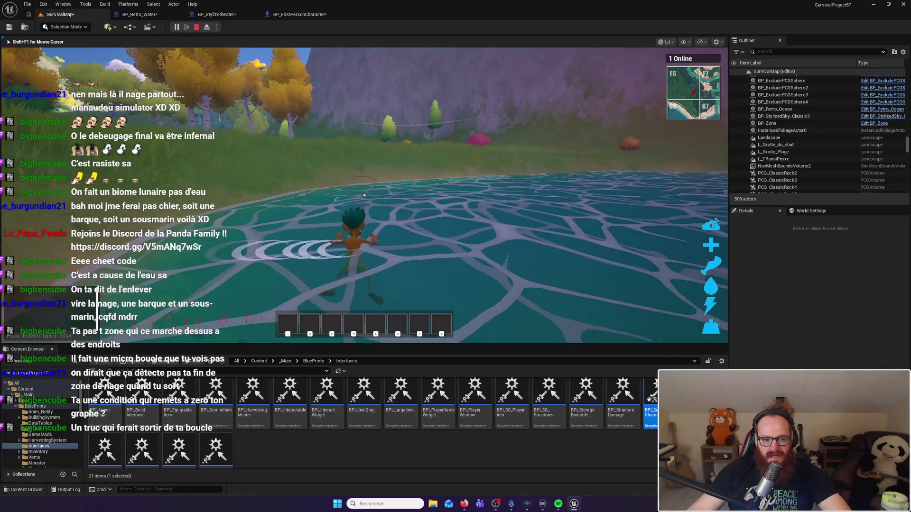
pyautogui.press('w')
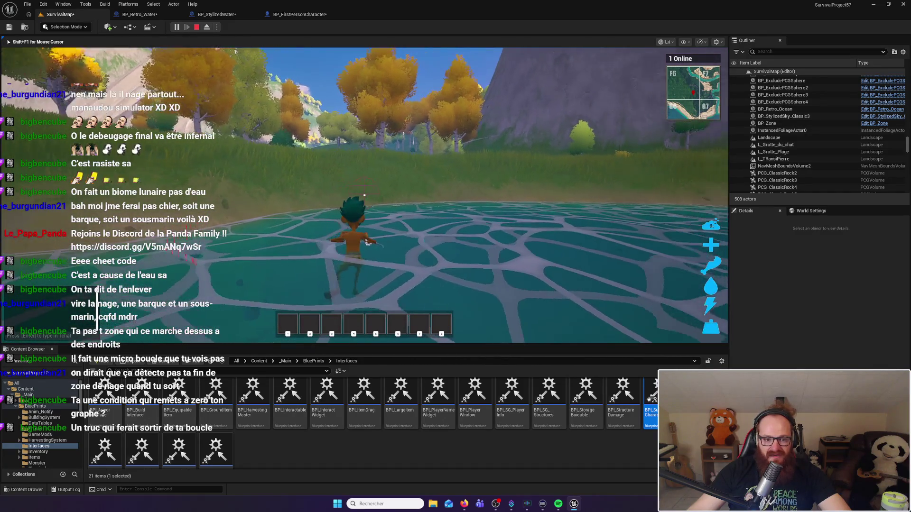
pyautogui.press('w')
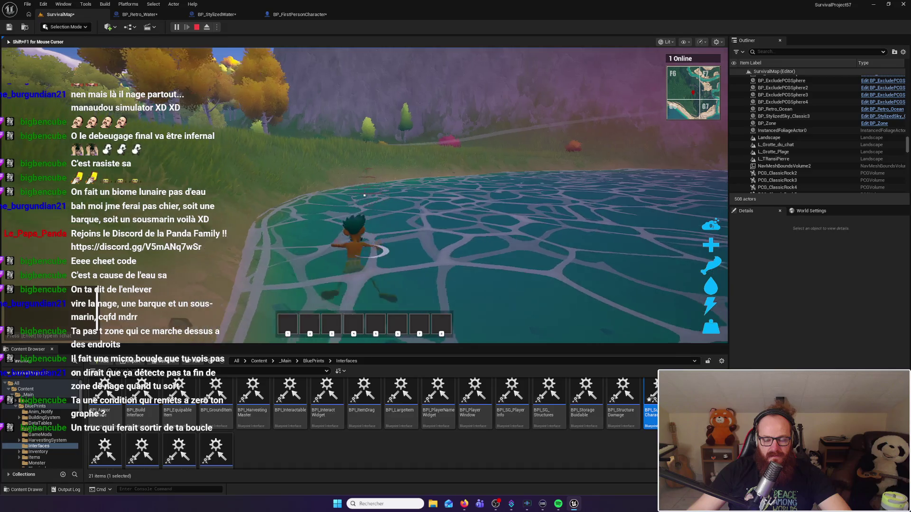
pyautogui.press('w')
pyautogui.hotkey('shift', 'F1')
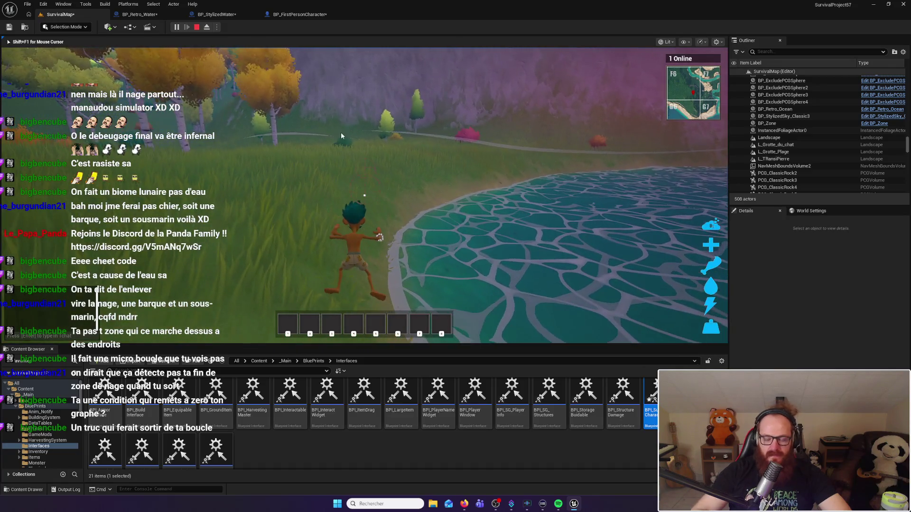
pyautogui.press('Escape')
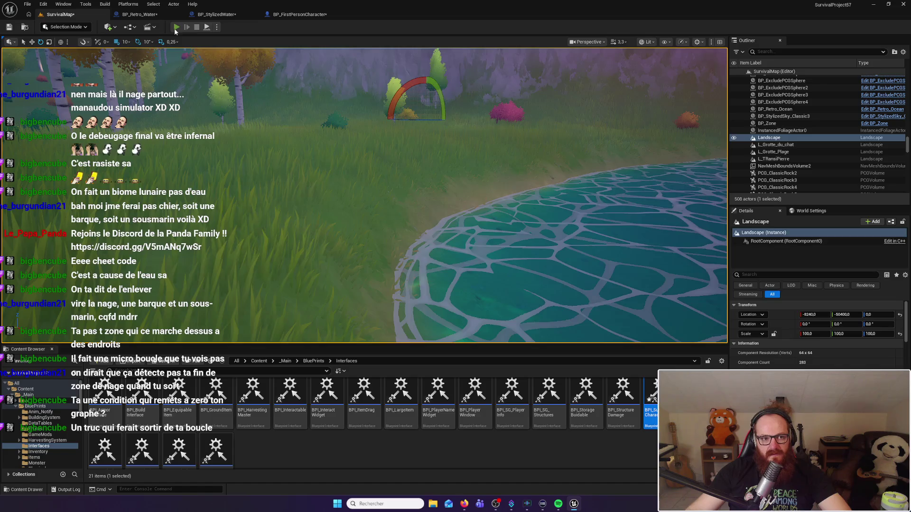
# Step: Run a quick play session, swimming the character forward across the pond, then stop it
pyautogui.click(175, 27)
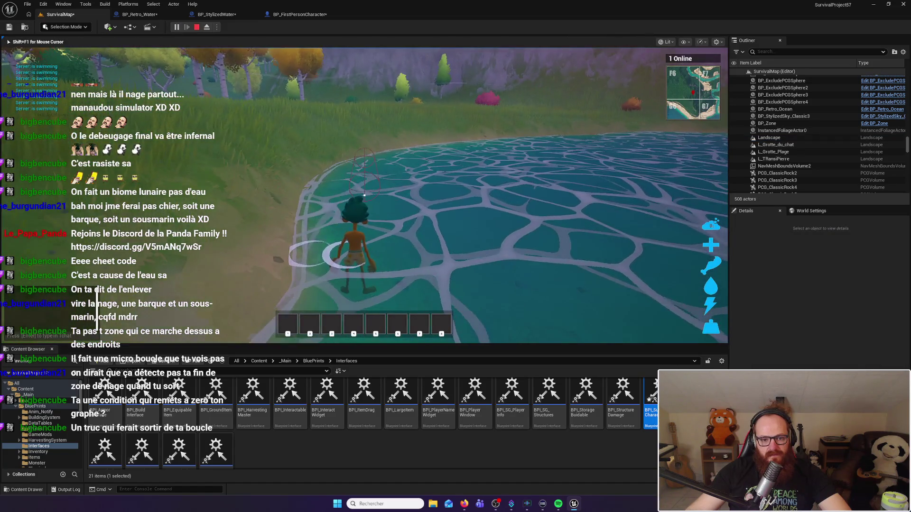
pyautogui.press('w')
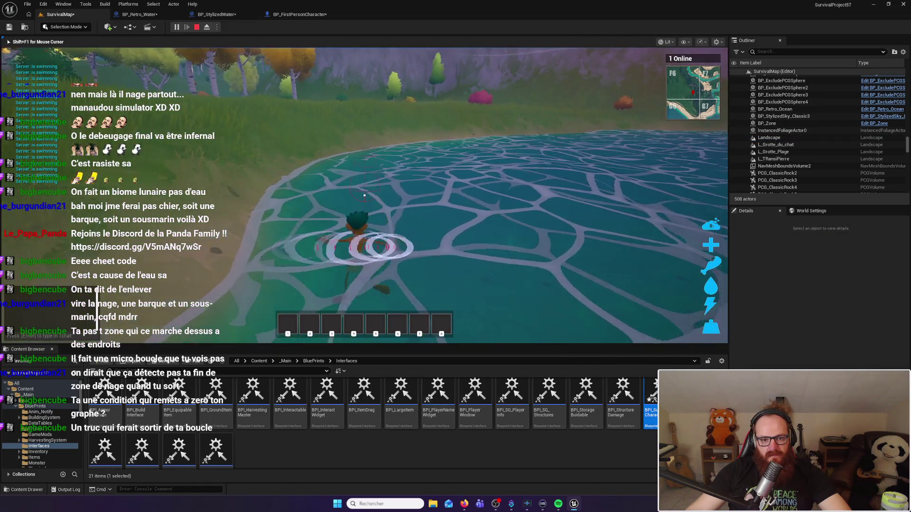
pyautogui.press('Escape')
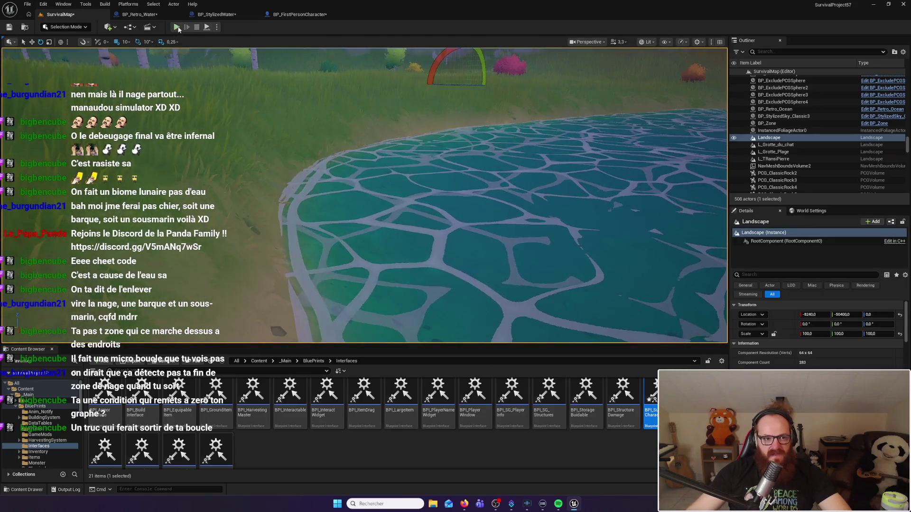
# Step: Replay the level, wade in and out along the shoreline, then stop and return to BP_Retro_Water's graph
pyautogui.click(177, 27)
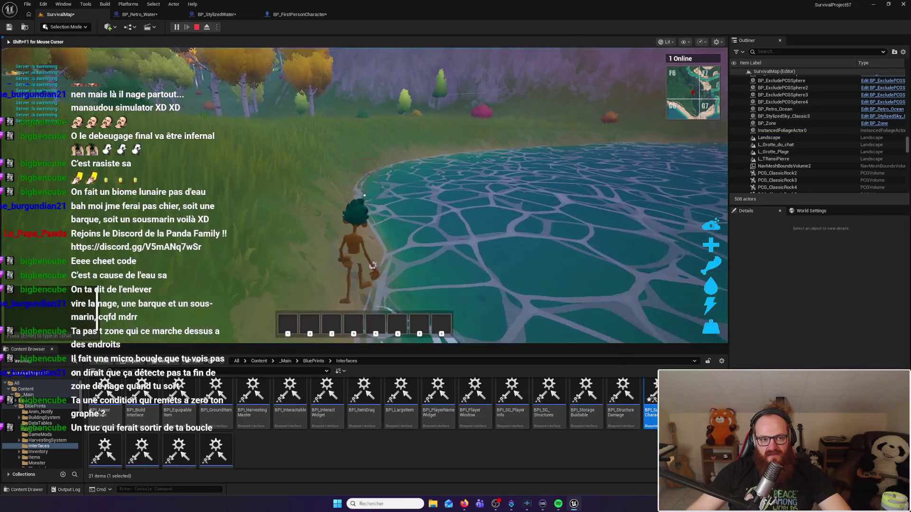
pyautogui.press('a')
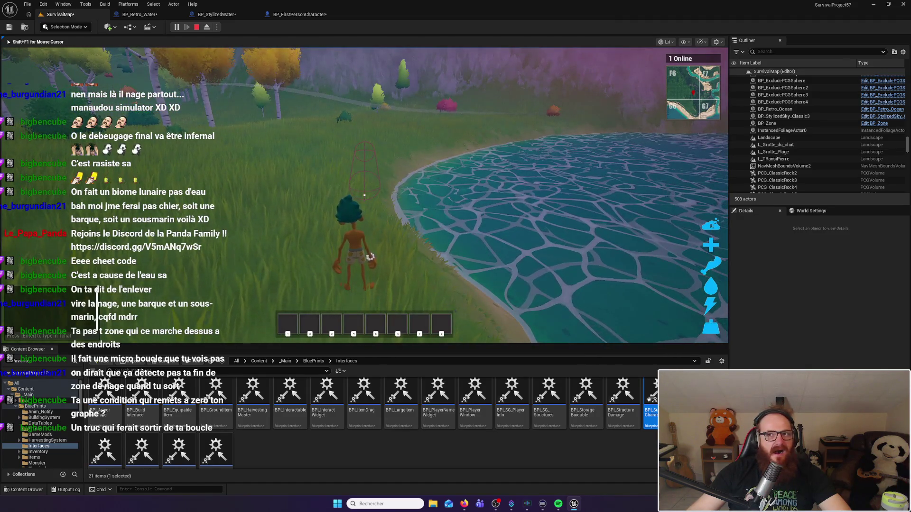
pyautogui.press('d')
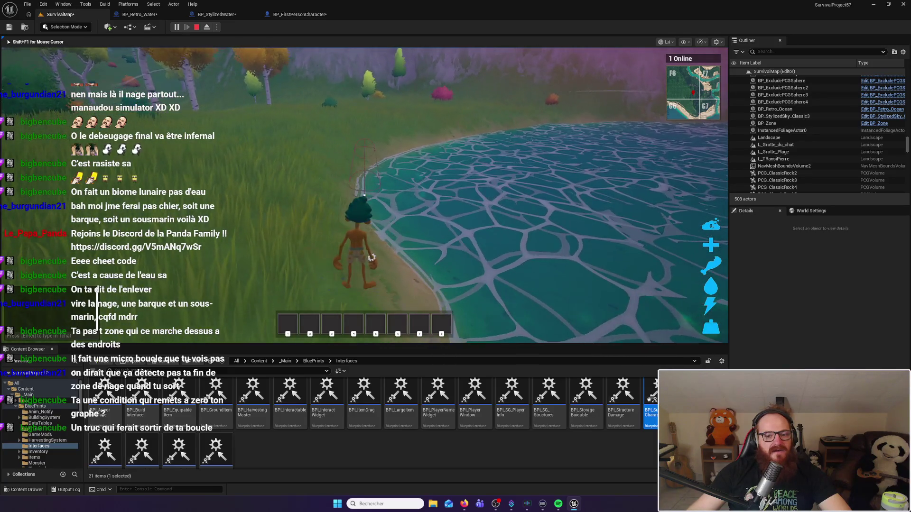
pyautogui.press('d')
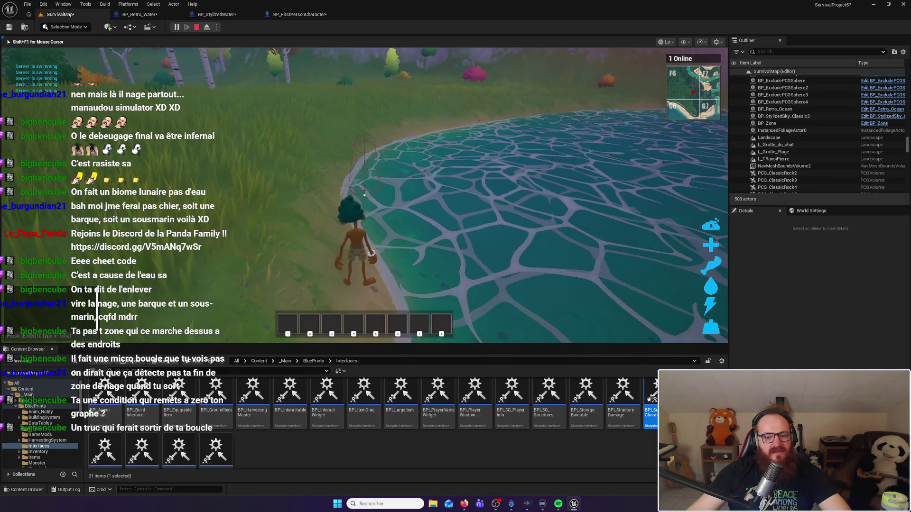
pyautogui.press('a')
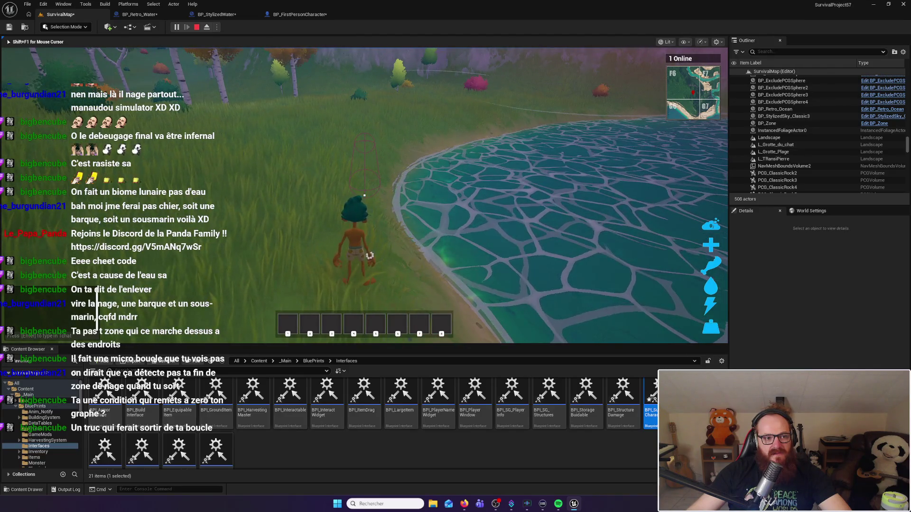
pyautogui.press('d')
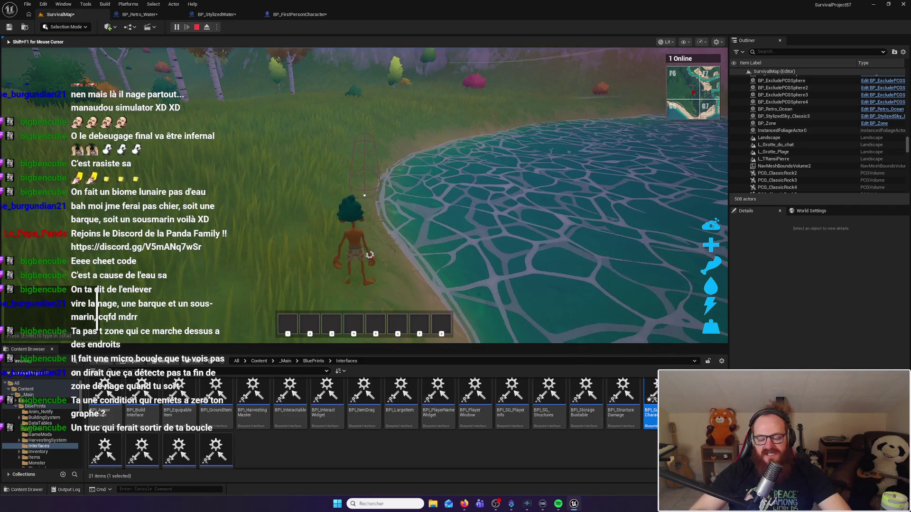
pyautogui.press('Escape')
pyautogui.click(194, 52)
pyautogui.click(140, 14)
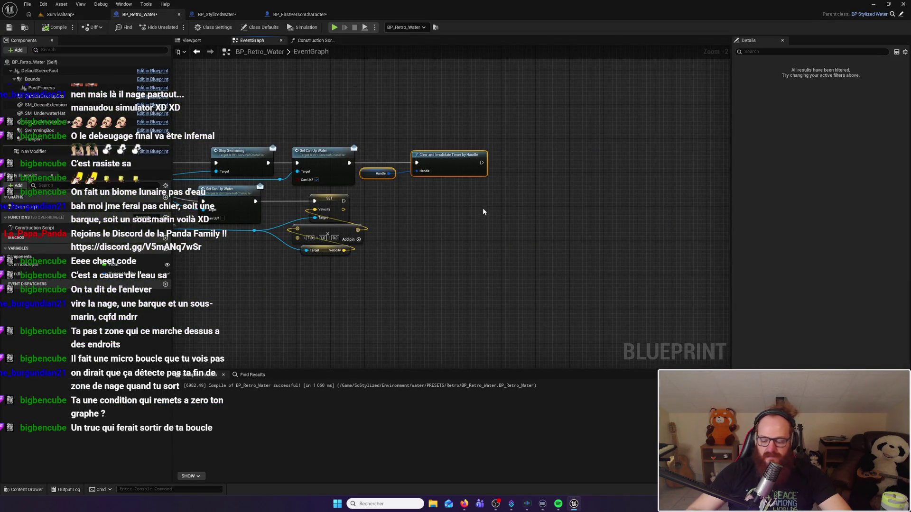
# Step: Delete the Handle and Clear and Invalidate Timer by Handle nodes, then compile BP_Retro_Water
pyautogui.press('Delete')
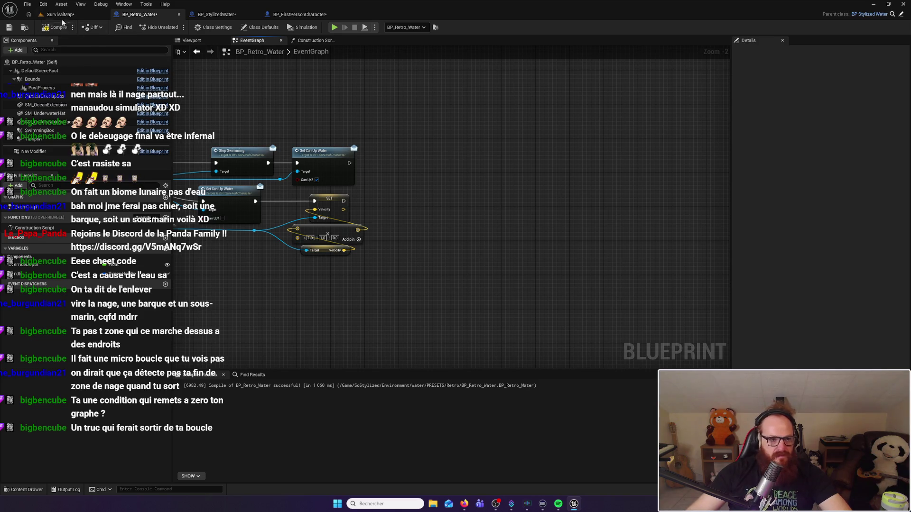
pyautogui.press('F7')
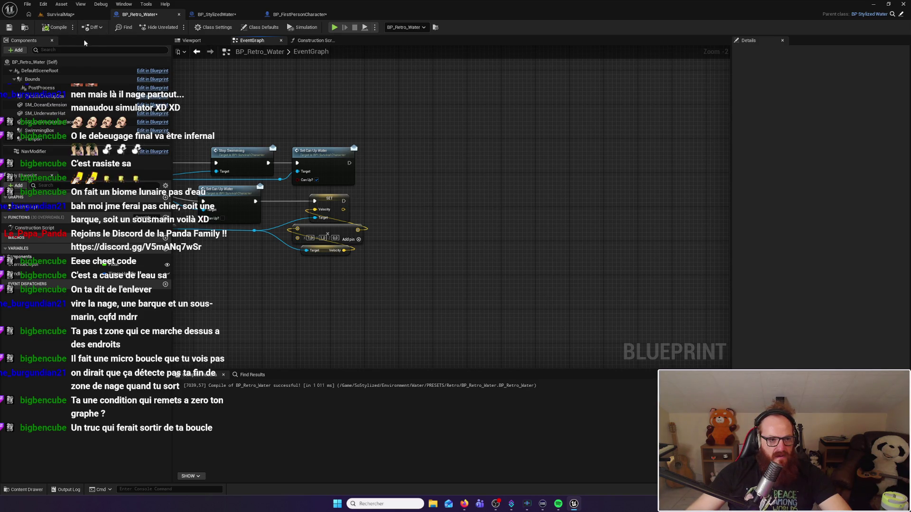
# Step: Playtest SurvivalMap by swimming in and out of the pond, then return to BP_Retro_Water's graph
pyautogui.click(60, 15)
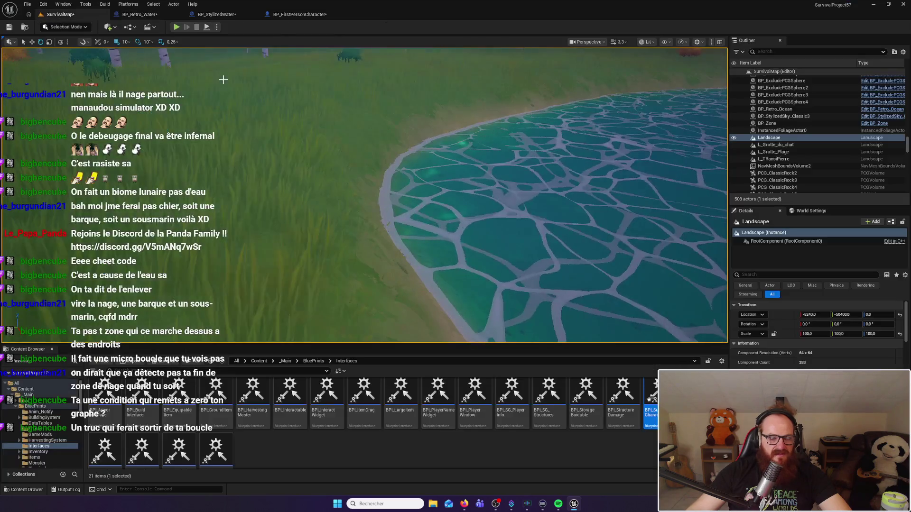
pyautogui.hotkey('alt', 'p')
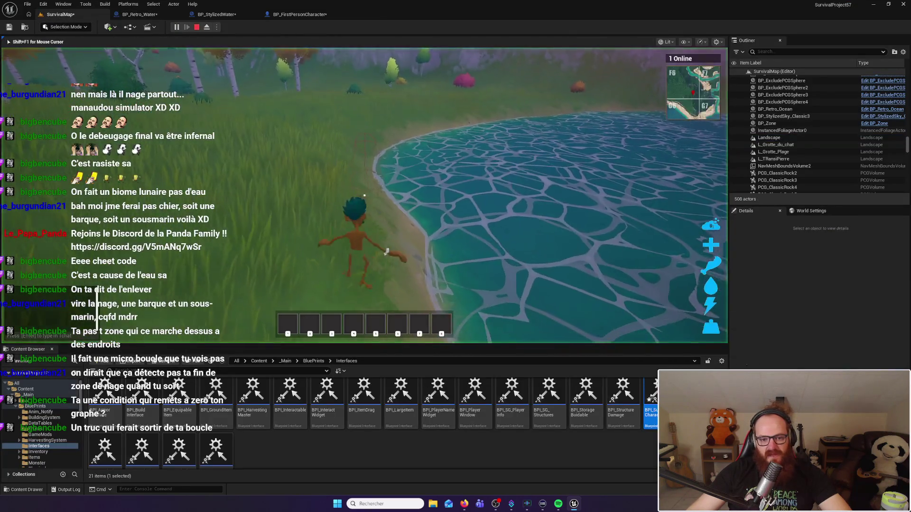
pyautogui.press('w')
pyautogui.press('w')
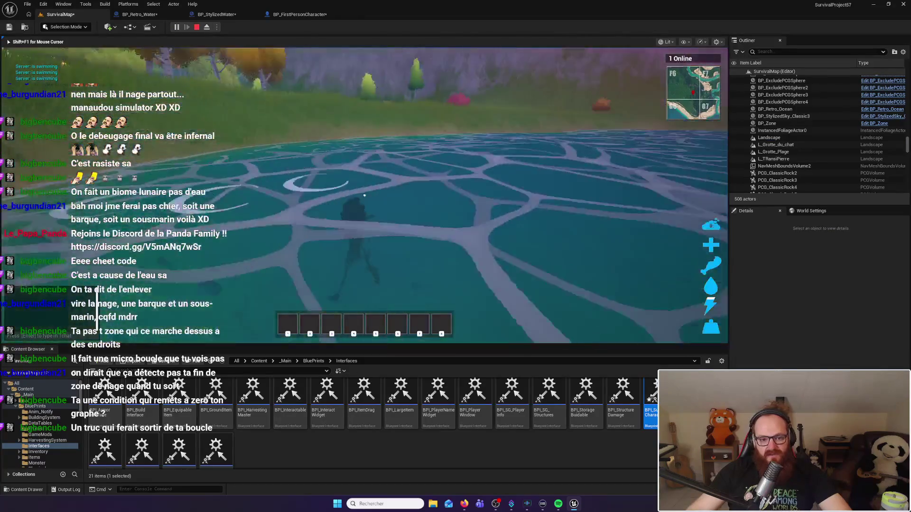
pyautogui.press('w')
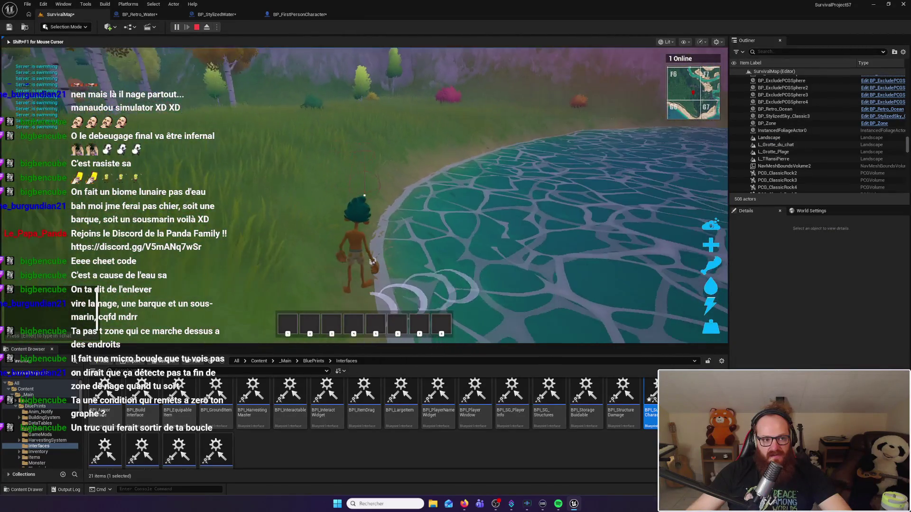
pyautogui.press('w')
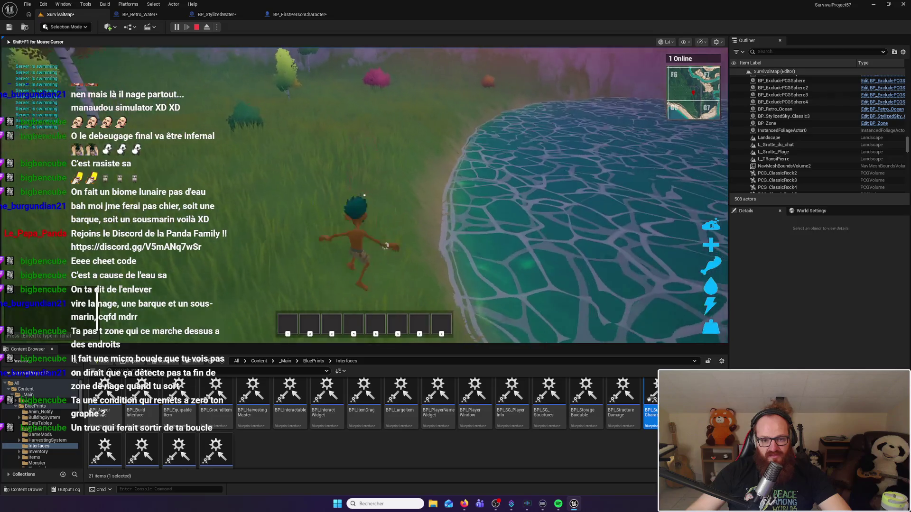
pyautogui.press('w')
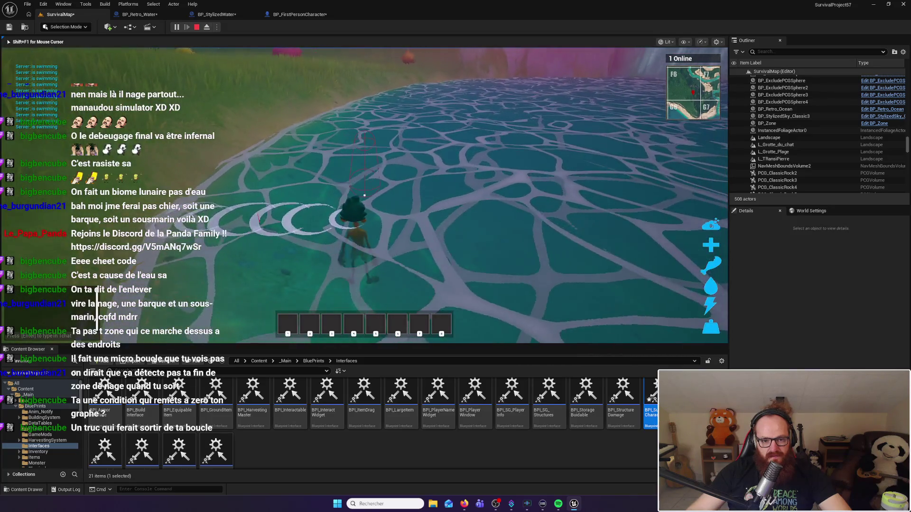
pyautogui.press('w')
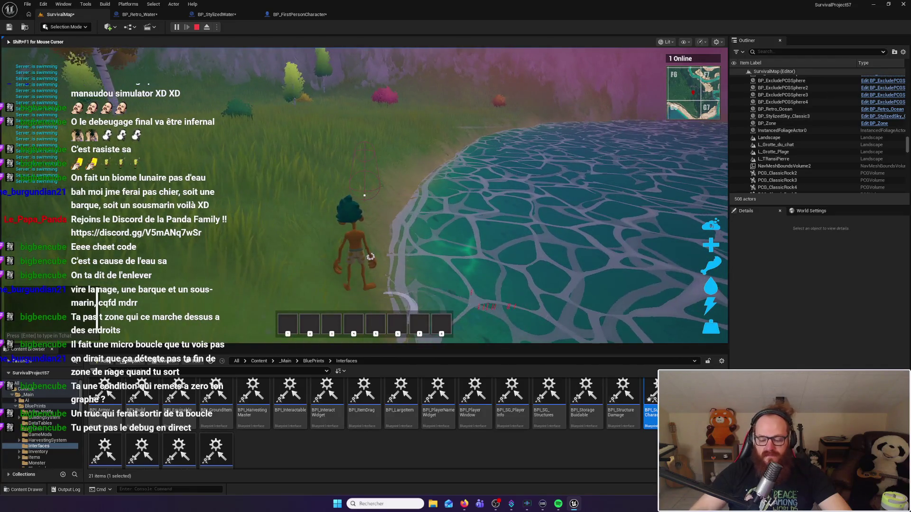
pyautogui.hotkey('shift', 'F1')
pyautogui.click(140, 14)
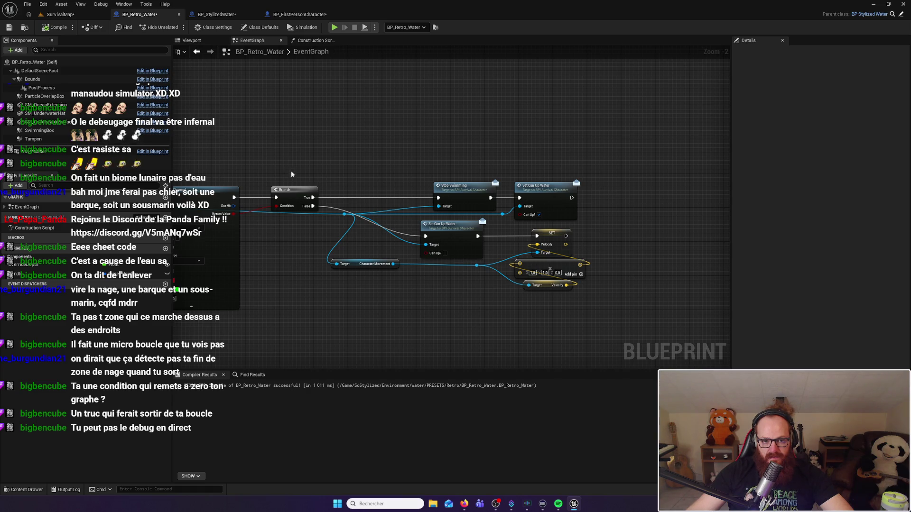
# Step: Pan the EventGraph to bring the timer, cast and swim-exit nodes into view
pyautogui.moveTo(291, 174)
pyautogui.mouseDown()
pyautogui.moveTo(686, 169)
pyautogui.moveTo(396, 154)
pyautogui.moveTo(572, 144)
pyautogui.moveTo(244, 133)
pyautogui.mouseUp()
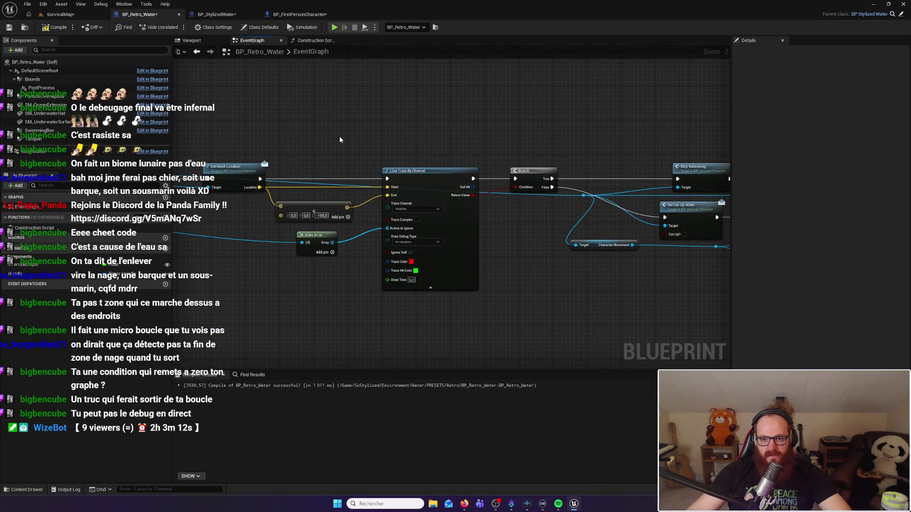
pyautogui.moveTo(598, 141); pyautogui.dragTo(449, 129)
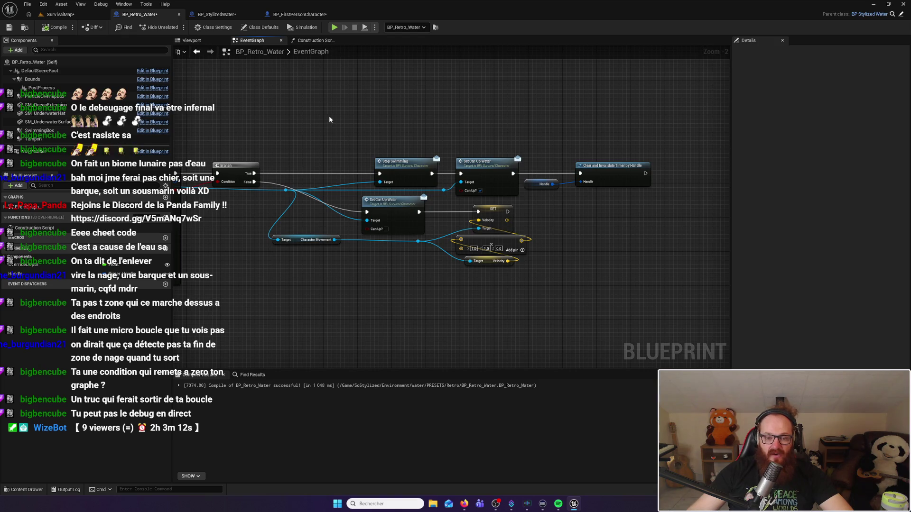
# Step: Start a SurvivalMap play test and swim the character into the lake toward the waterfall
pyautogui.click(65, 16)
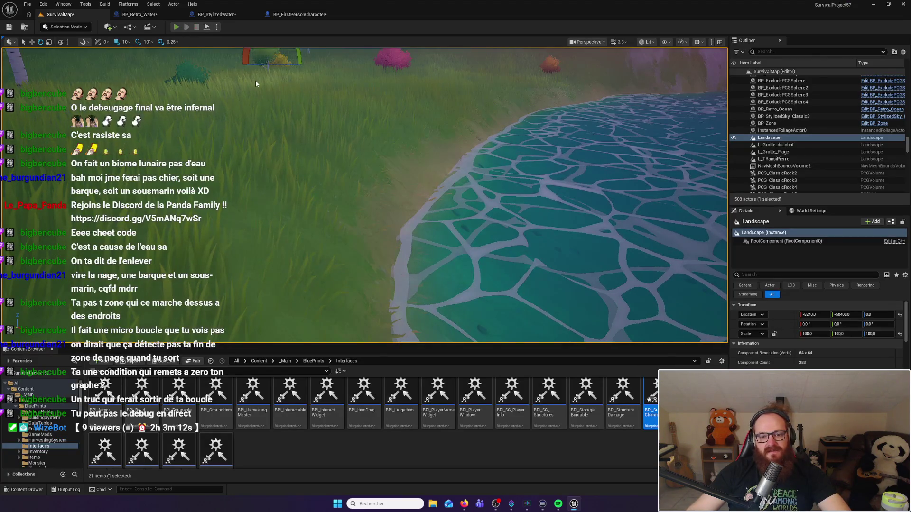
pyautogui.hotkey('alt', 'p')
pyautogui.press('w')
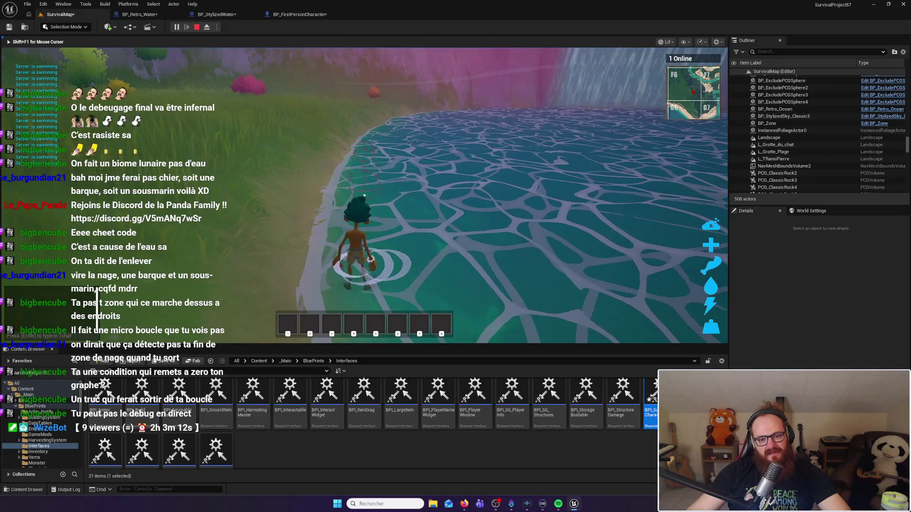
pyautogui.press('d')
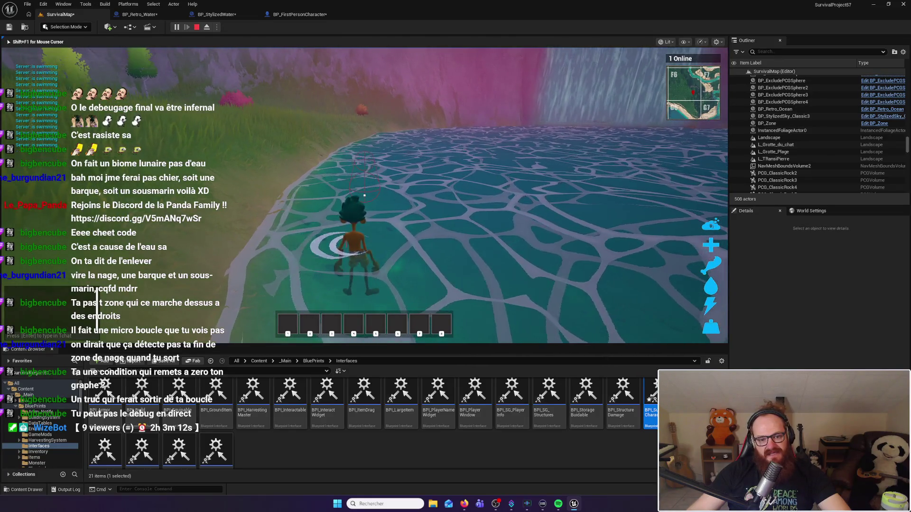
pyautogui.press('w')
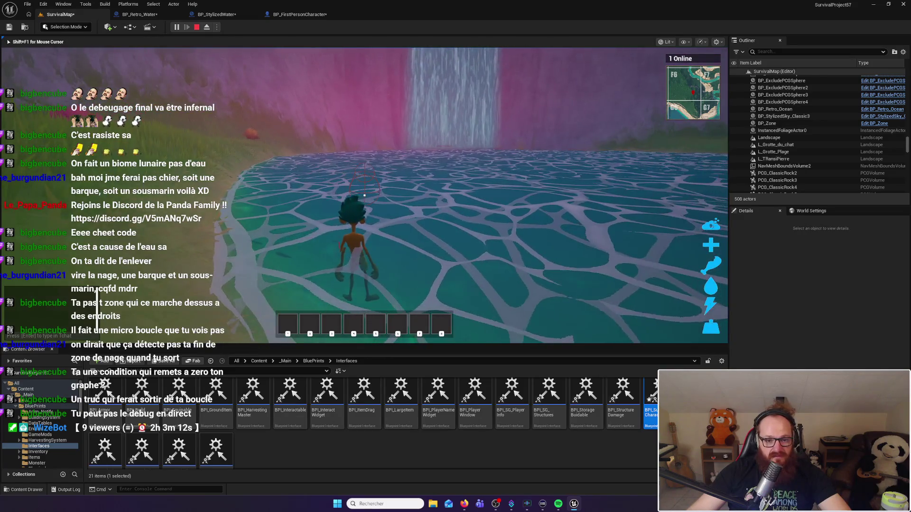
pyautogui.press('w')
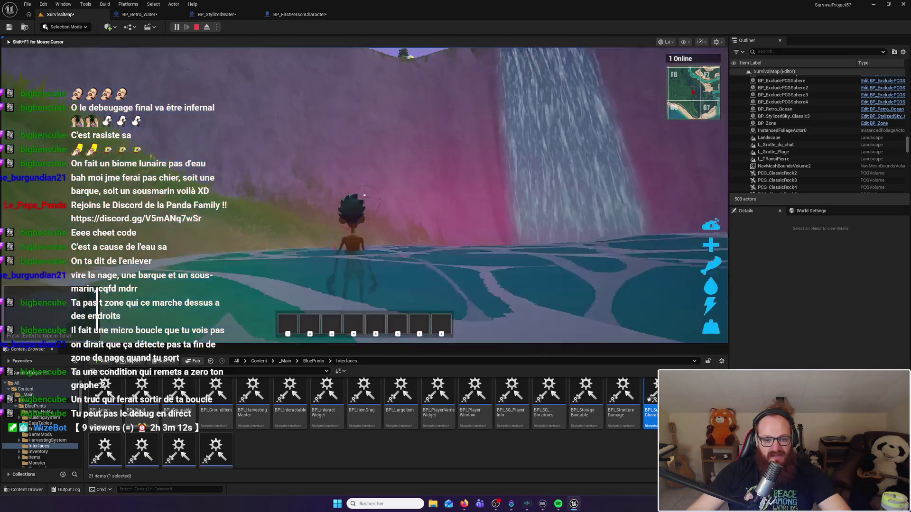
# Step: Swim ashore, re-enter the water, climb out onto the grass, and stop the session
pyautogui.press('w')
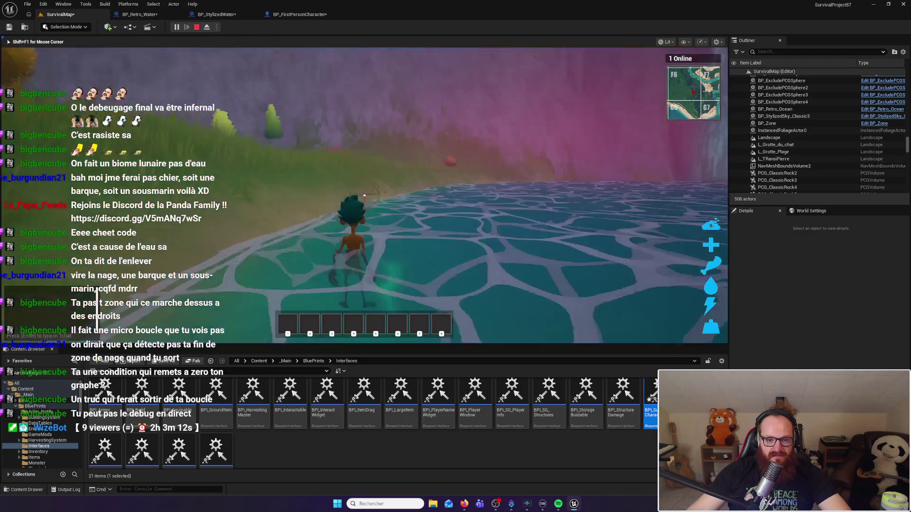
pyautogui.press('w')
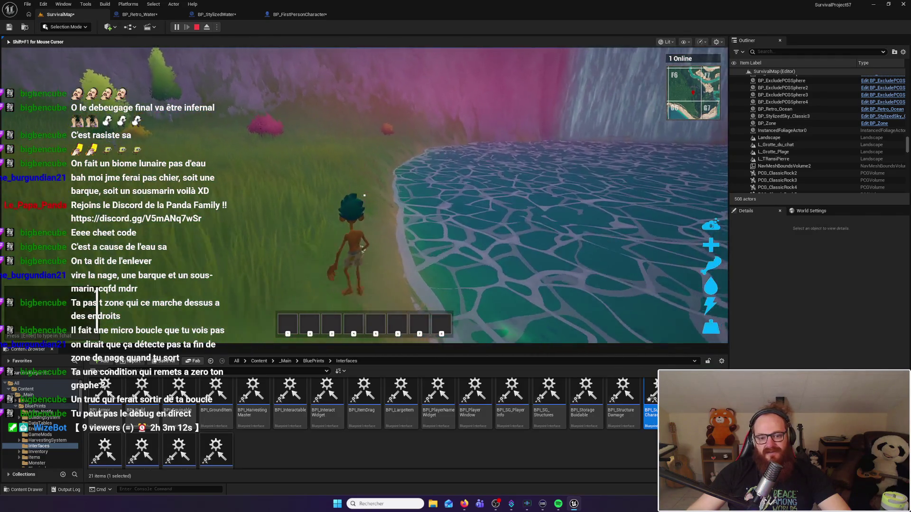
pyautogui.press('w')
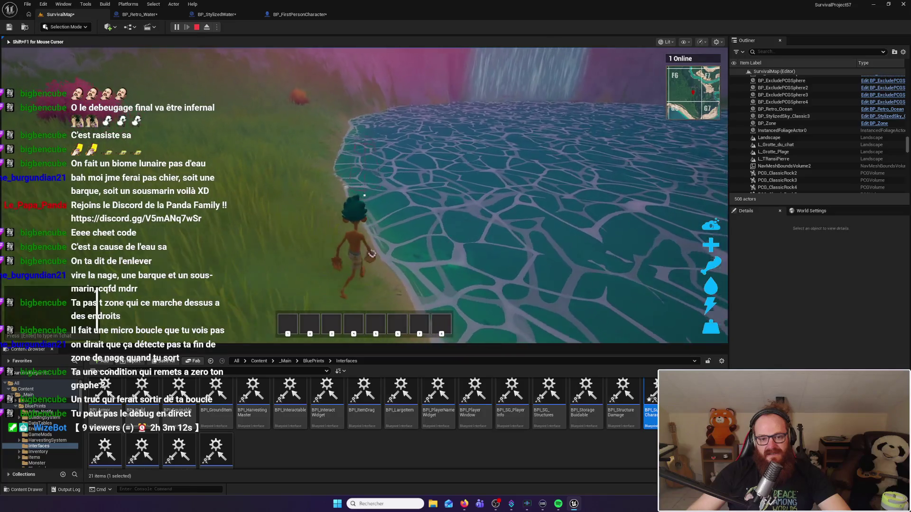
pyautogui.press('w')
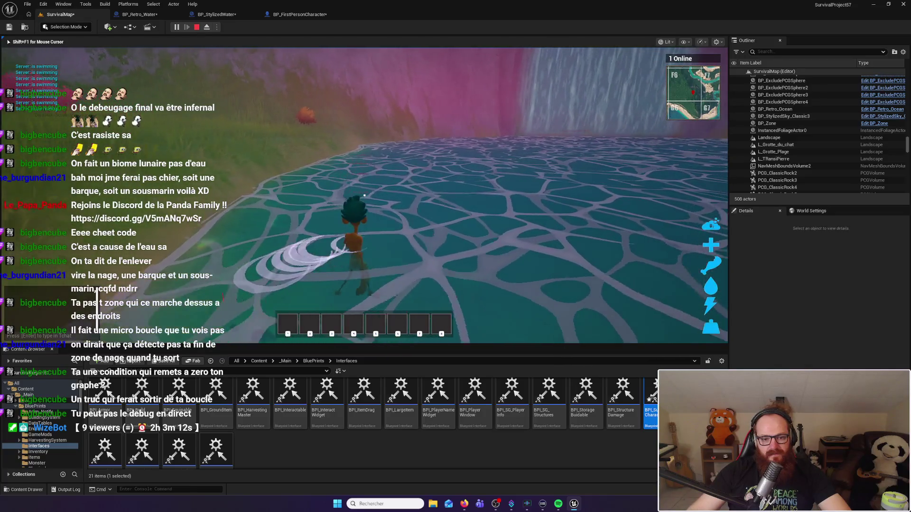
pyautogui.press('w')
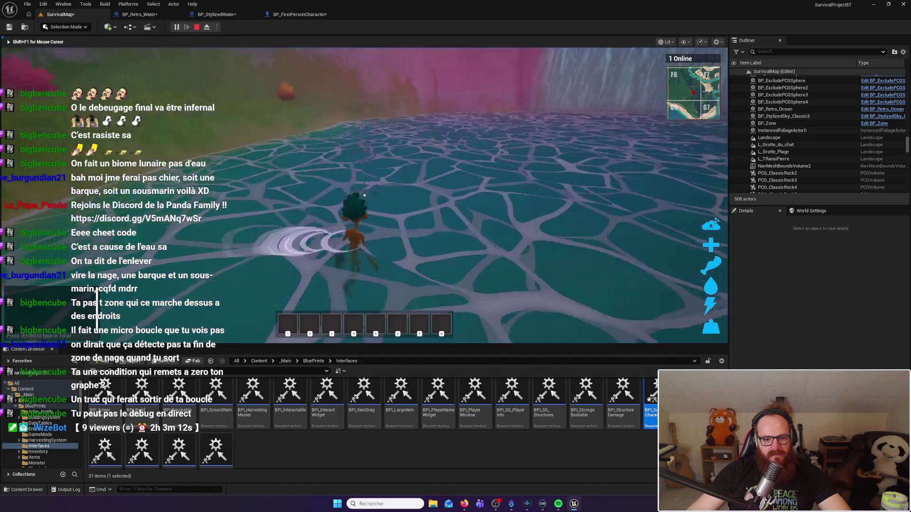
pyautogui.press('w')
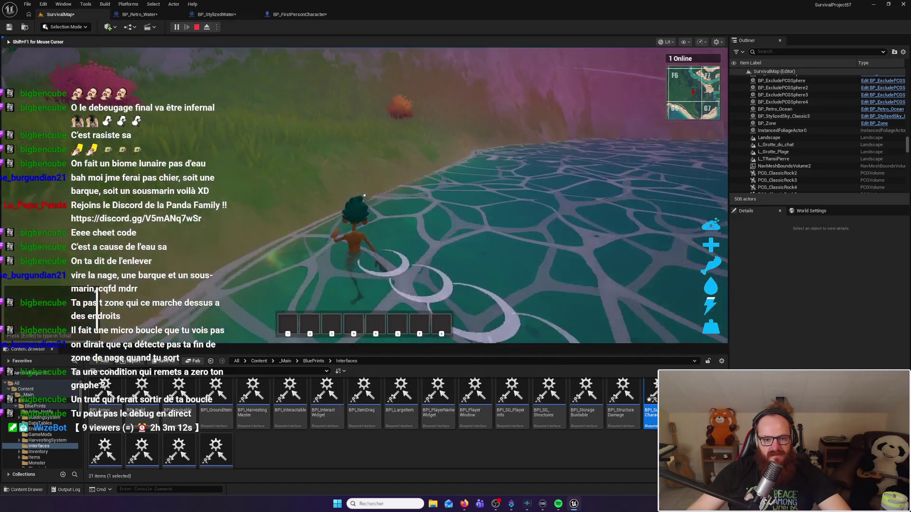
pyautogui.hotkey('shift', 'F1')
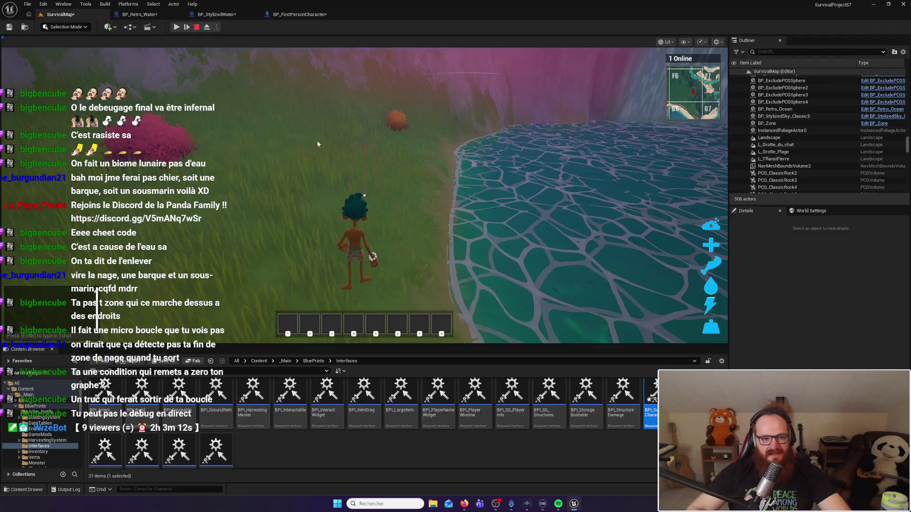
pyautogui.press('Escape')
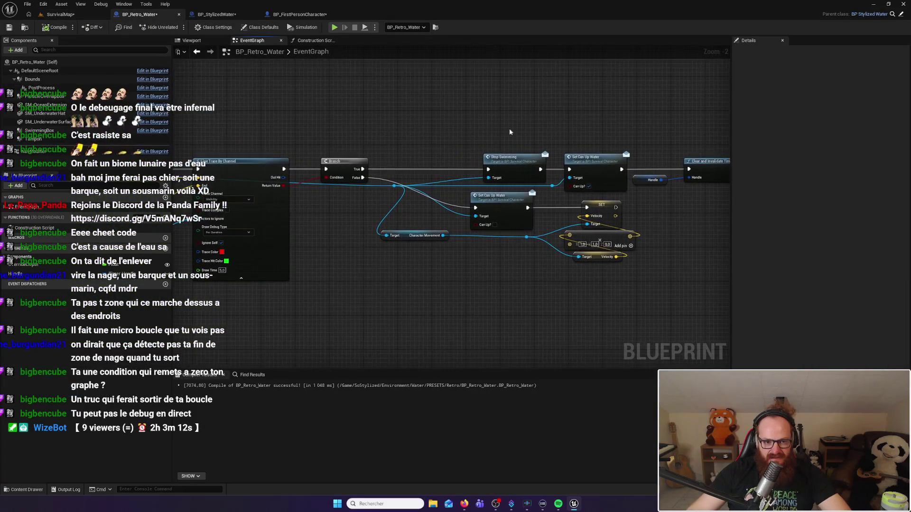
# Step: Play SurvivalMap, swim across the lake and out onto the grassy shore, then end the test
pyautogui.click(61, 14)
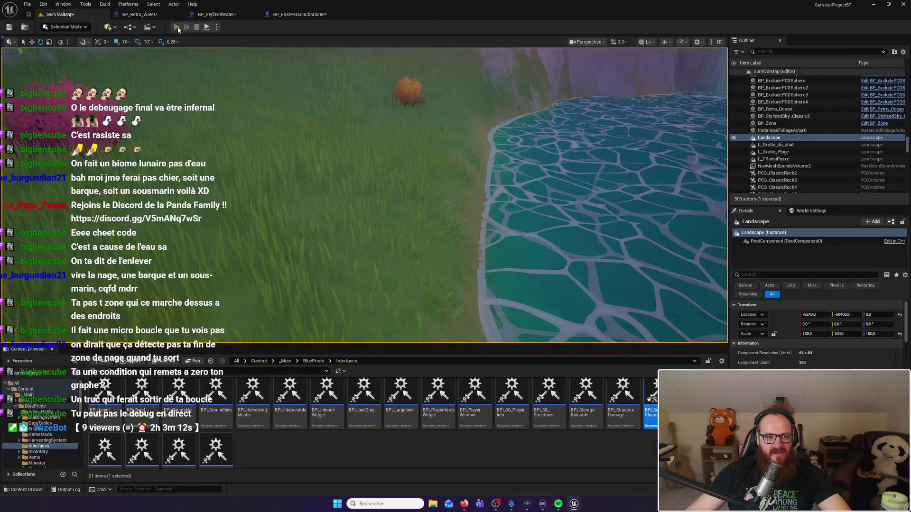
pyautogui.hotkey('alt', 'p')
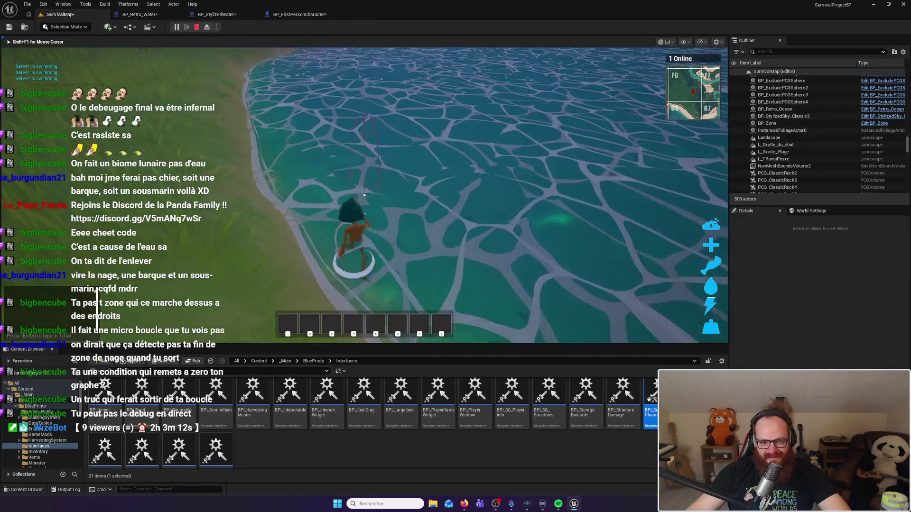
pyautogui.press('w')
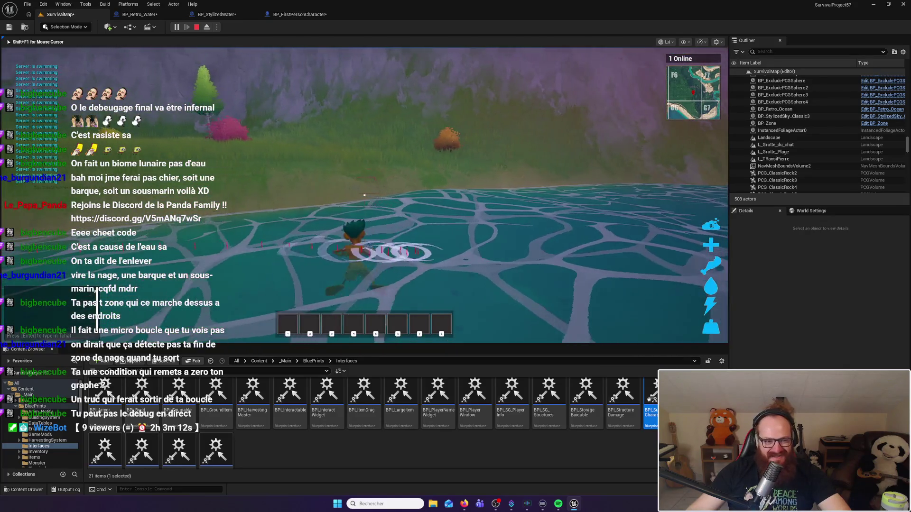
pyautogui.press('w')
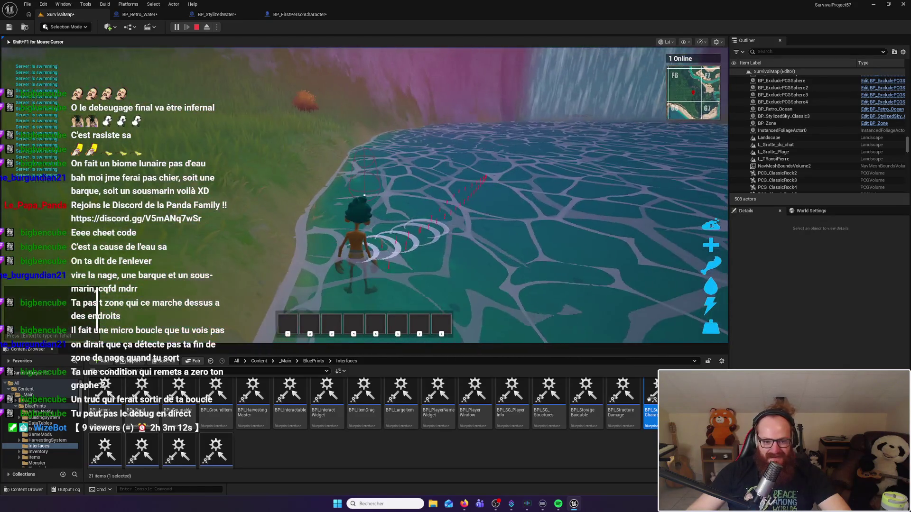
pyautogui.press('w')
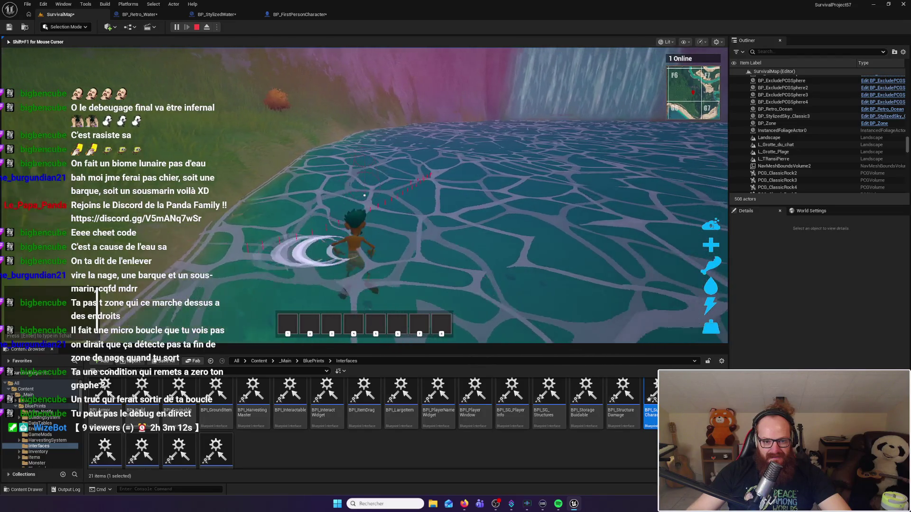
pyautogui.press('w')
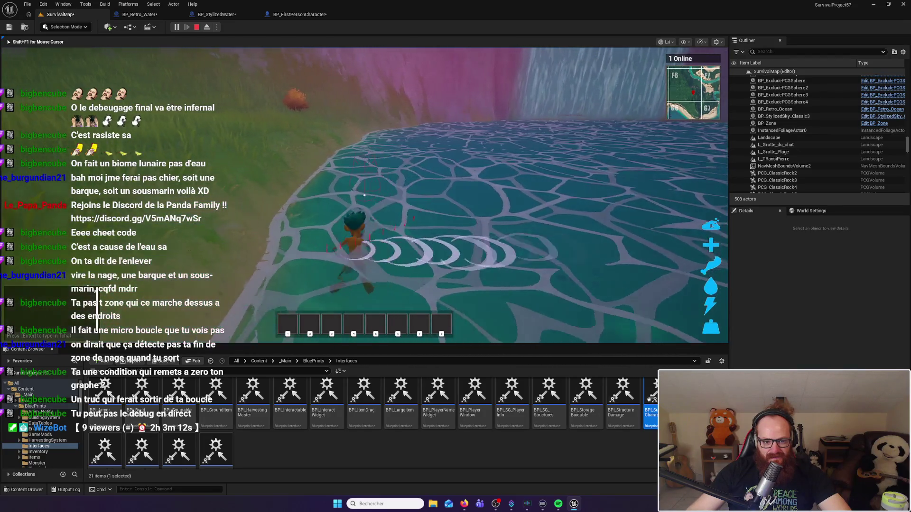
pyautogui.press('w')
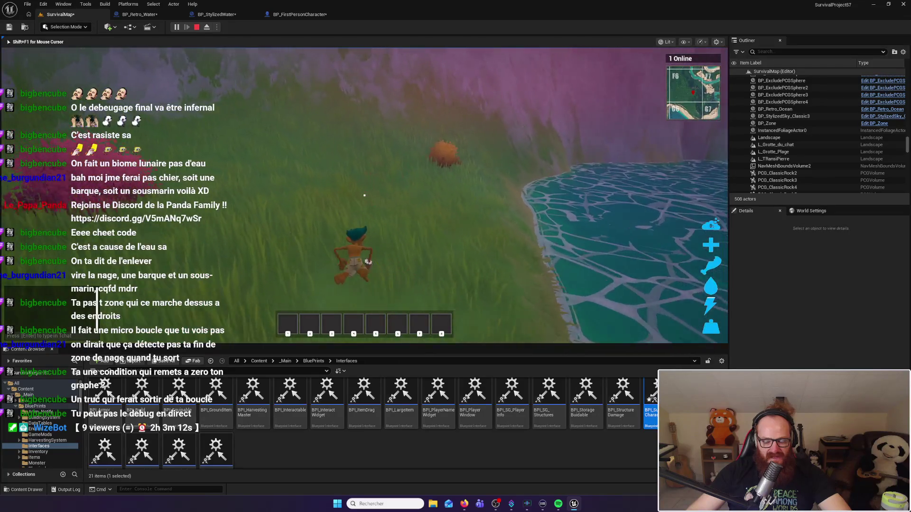
pyautogui.press('Escape')
# Step: Start another play test and walk the character into the shallow water
pyautogui.click(176, 27)
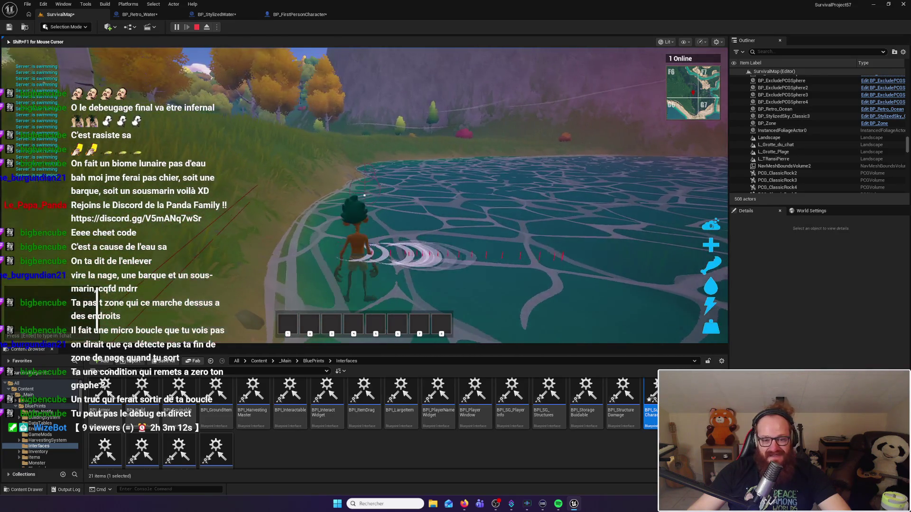
pyautogui.press('w')
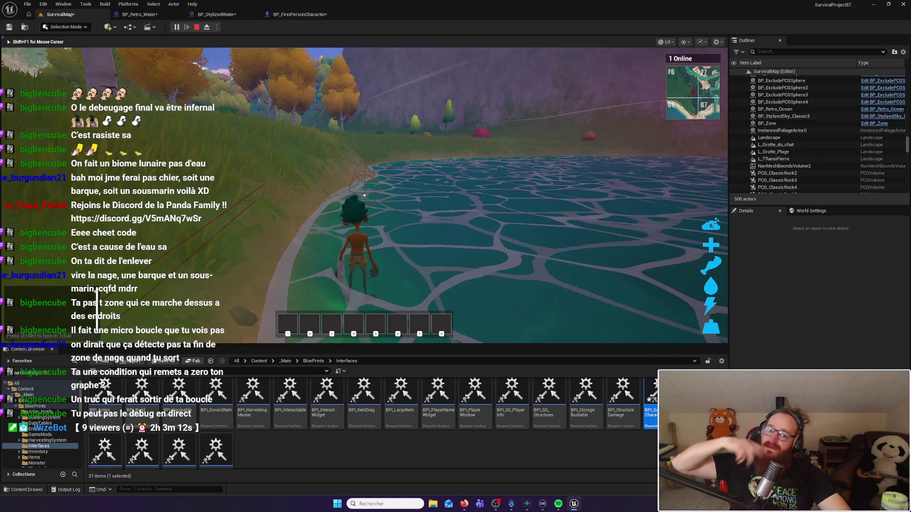
pyautogui.press('w')
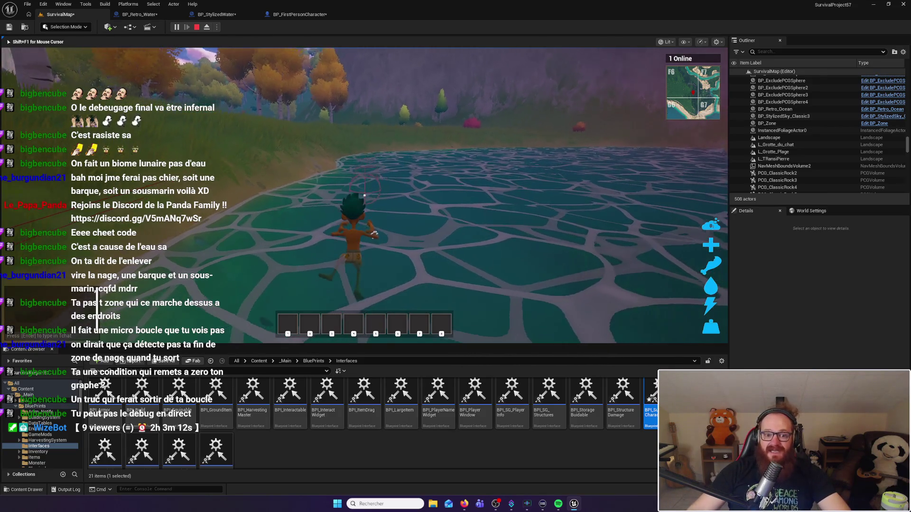
# Step: Walk ashore, stop the test, and survey BP_Retro_Water's line-trace, cast and timer nodes
pyautogui.press('w')
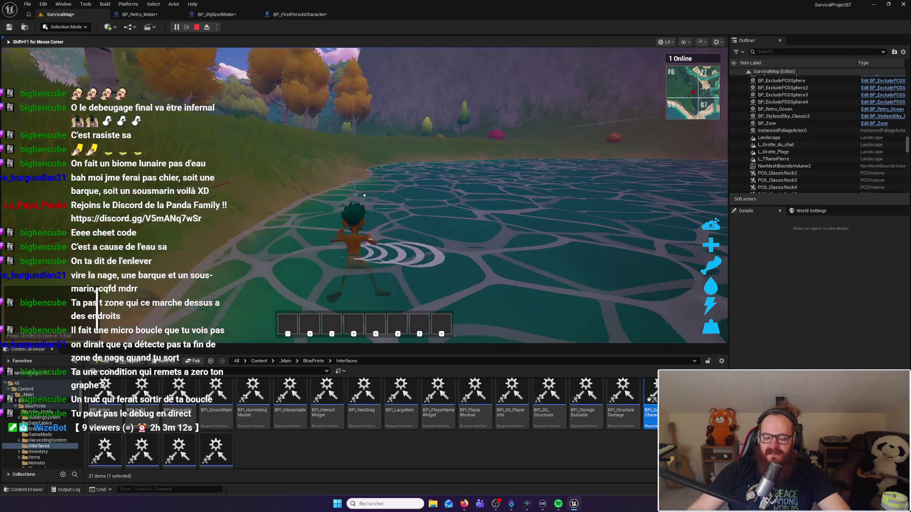
pyautogui.press('Escape')
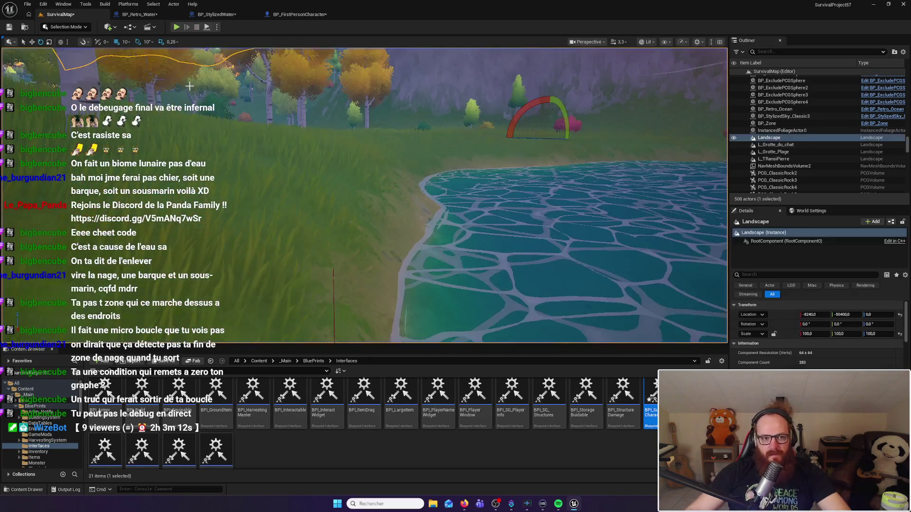
pyautogui.click(139, 15)
pyautogui.moveTo(651, 223)
pyautogui.mouseDown()
pyautogui.moveTo(382, 212)
pyautogui.moveTo(454, 211)
pyautogui.mouseUp()
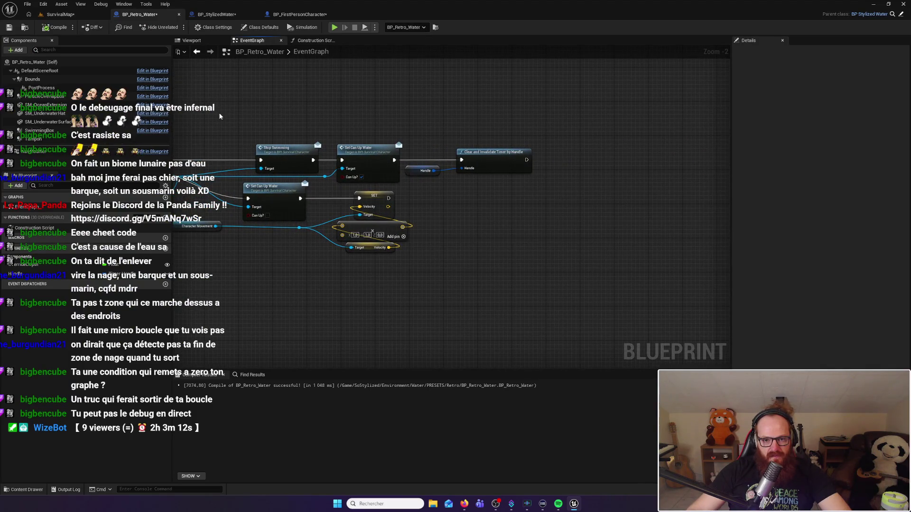
pyautogui.moveTo(222, 116); pyautogui.dragTo(471, 122)
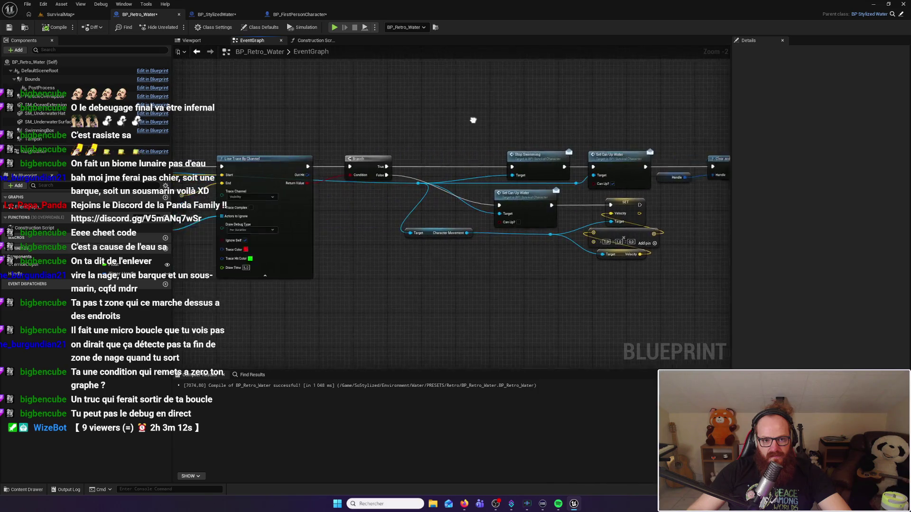
pyautogui.moveTo(192, 118); pyautogui.dragTo(519, 122)
pyautogui.moveTo(389, 120)
pyautogui.mouseDown()
pyautogui.moveTo(551, 123)
pyautogui.moveTo(499, 124)
pyautogui.mouseUp()
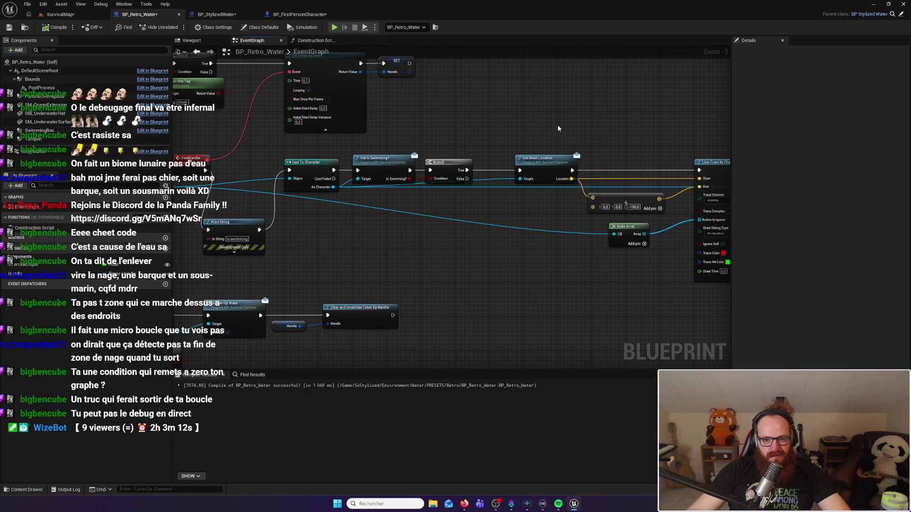
# Step: Delete the Clear and Invalidate Timer by Handle node and its Handle getter after Set Can Up Water
pyautogui.moveTo(600, 133); pyautogui.dragTo(244, 116)
pyautogui.moveTo(575, 118); pyautogui.dragTo(405, 118)
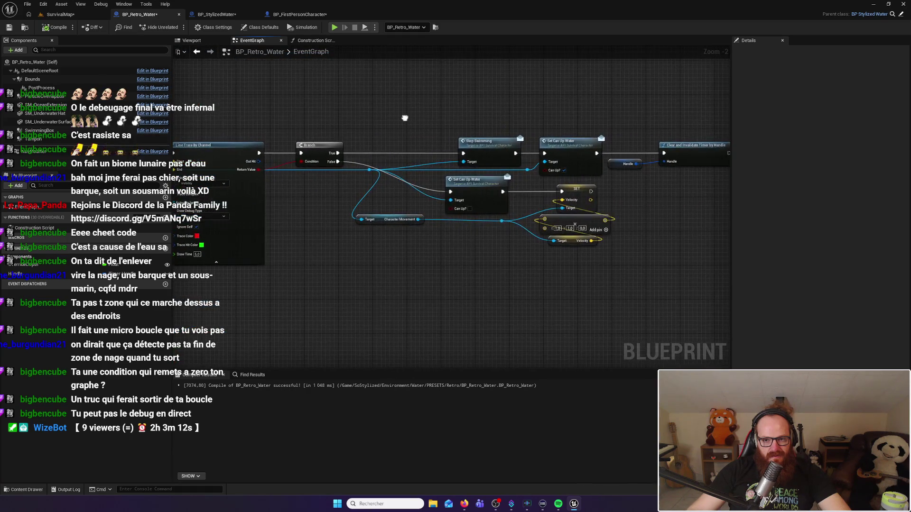
pyautogui.moveTo(619, 137); pyautogui.dragTo(479, 126)
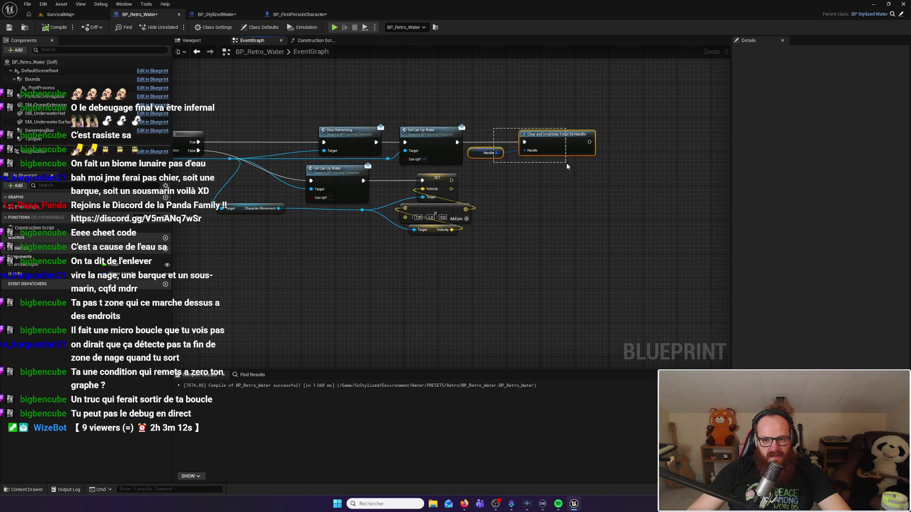
pyautogui.press('Delete')
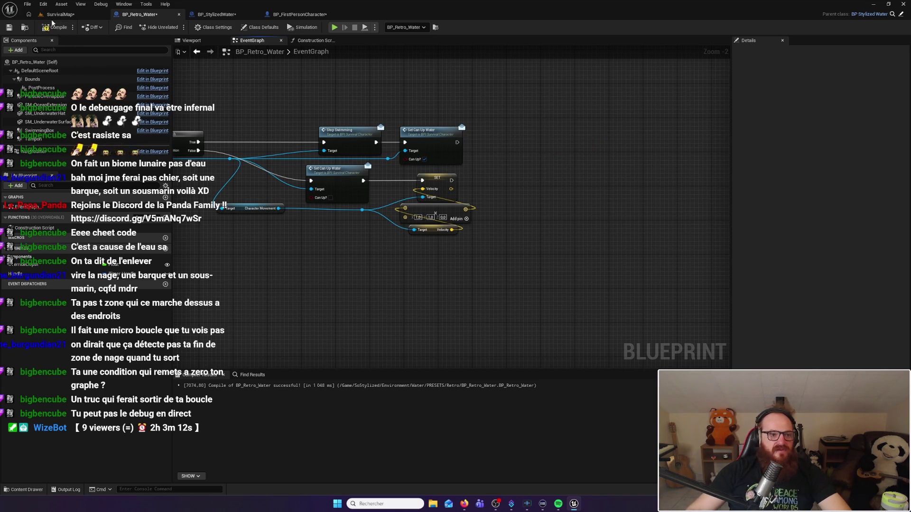
pyautogui.click(66, 15)
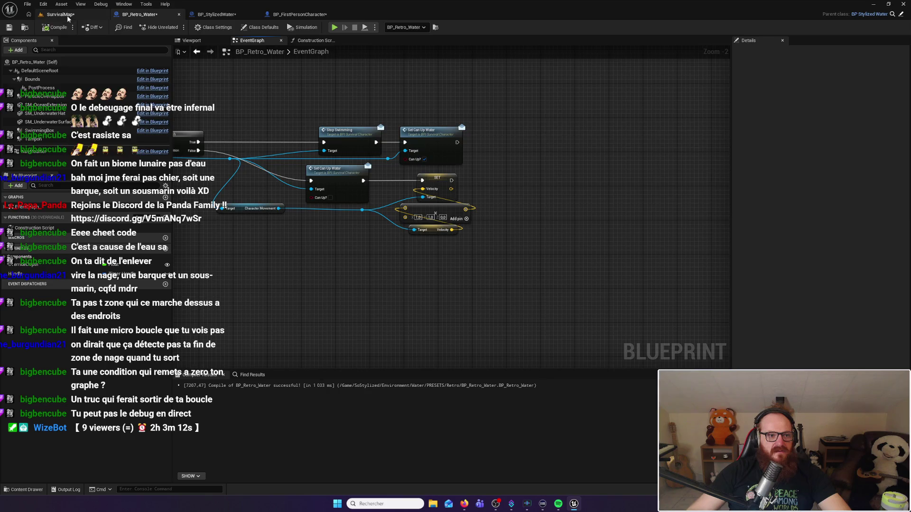
# Step: Launch a new play session and walk the character into the lake to check swimming
pyautogui.click(176, 27)
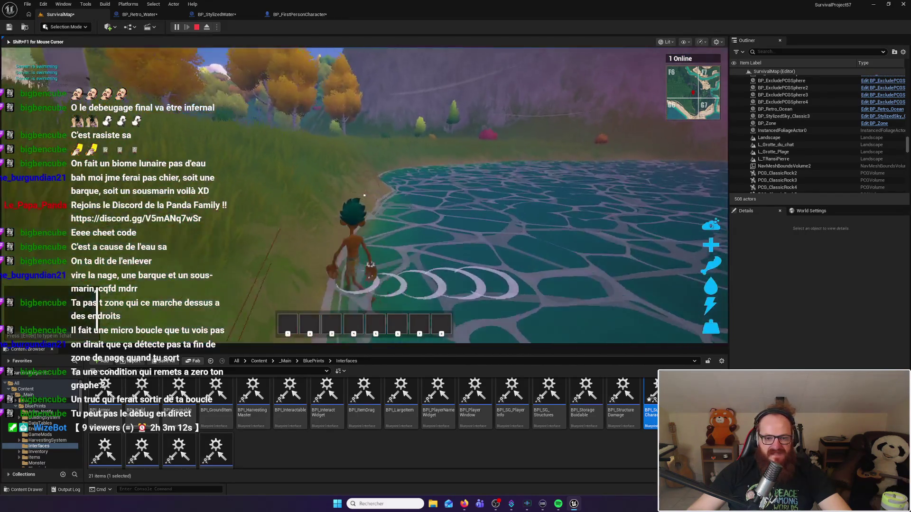
pyautogui.press('w')
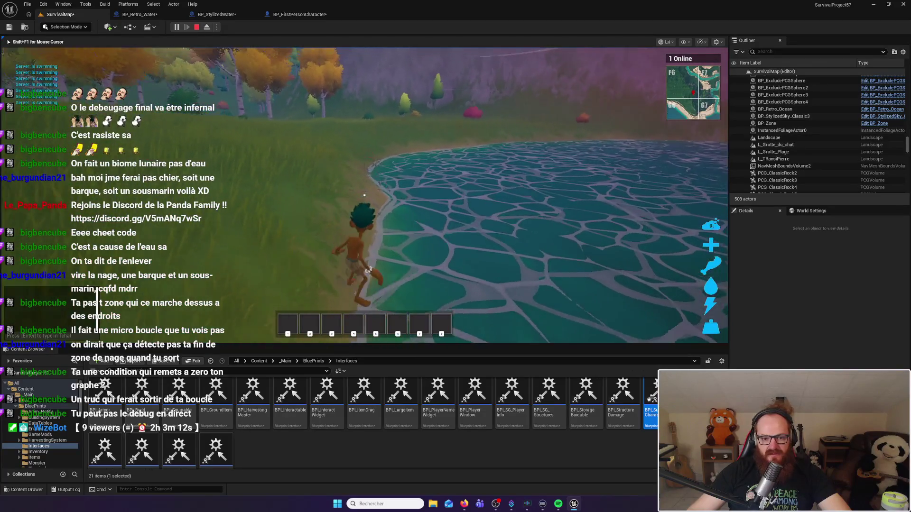
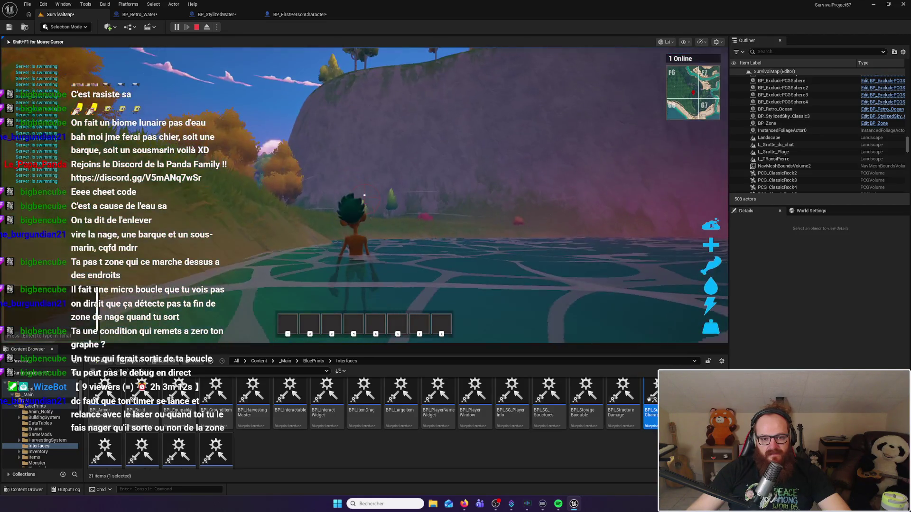
# Step: Walk the character onto the shore and back into the lake to swim, then stop Play-in-Editor
pyautogui.press('w')
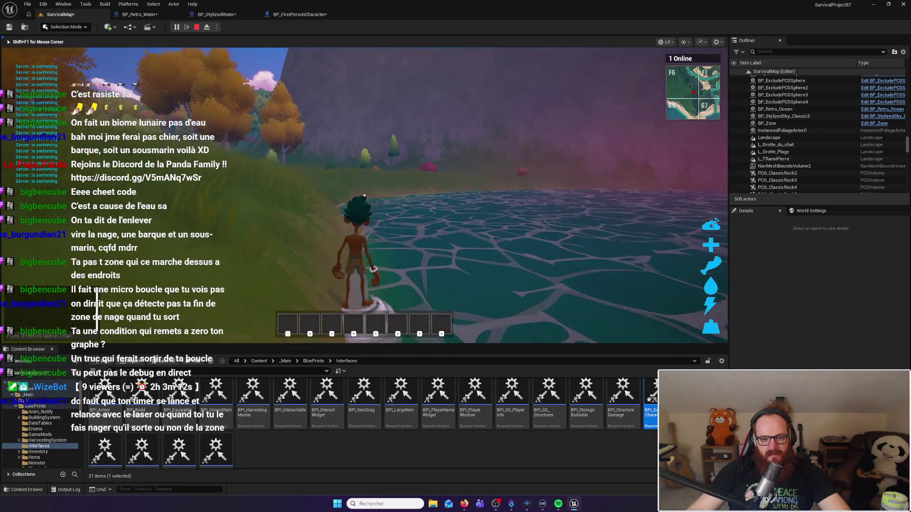
pyautogui.press('w')
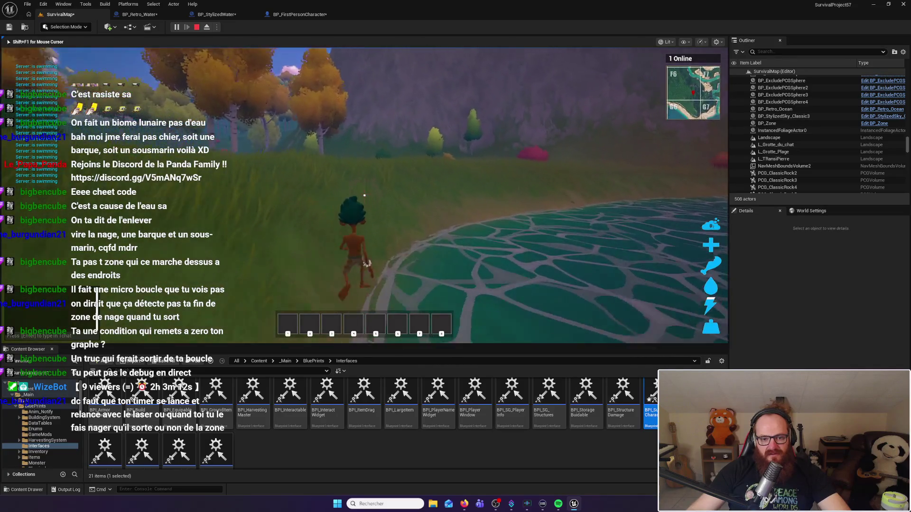
pyautogui.press('w')
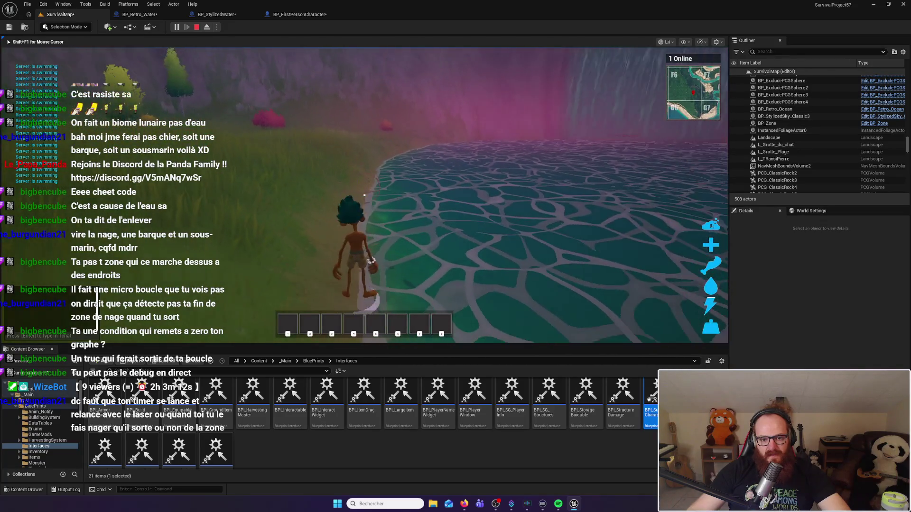
pyautogui.press('w')
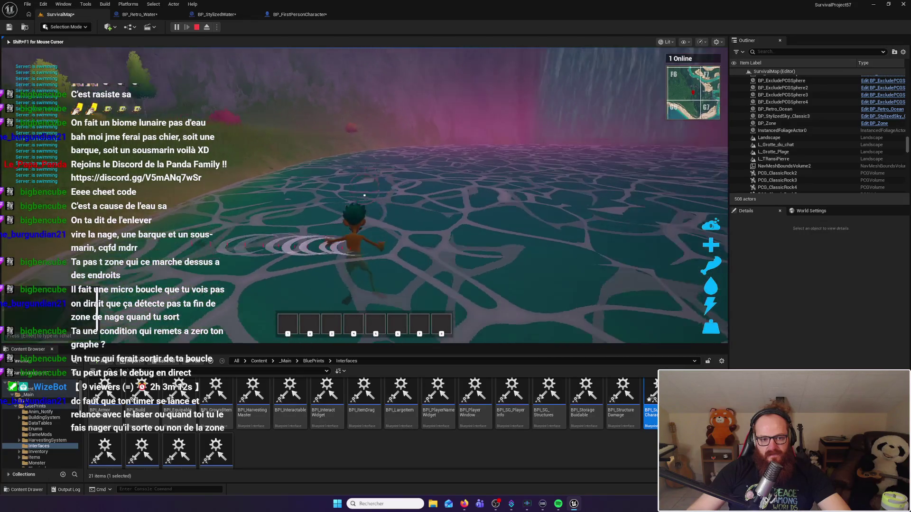
pyautogui.press('Escape')
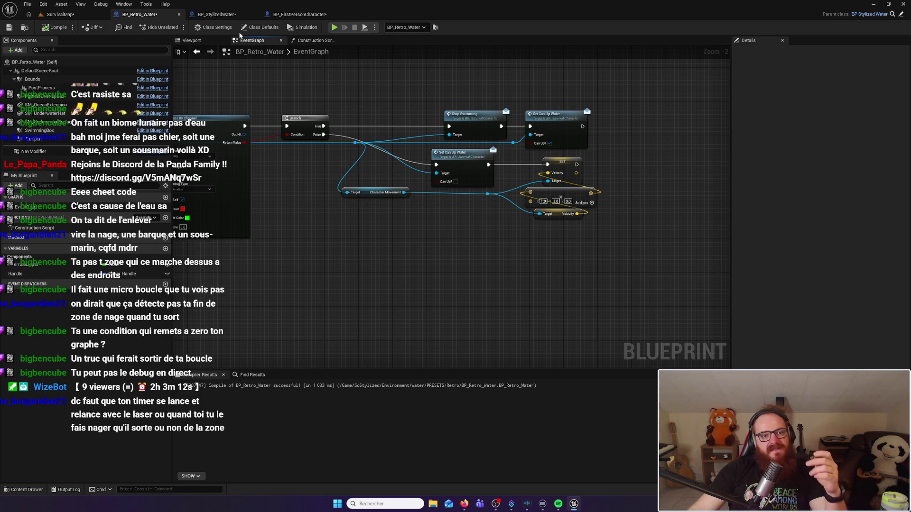
pyautogui.click(217, 15)
pyautogui.moveTo(411, 167); pyautogui.dragTo(362, 158)
pyautogui.moveTo(307, 137)
pyautogui.mouseDown()
pyautogui.moveTo(588, 259)
pyautogui.moveTo(644, 261)
pyautogui.mouseUp()
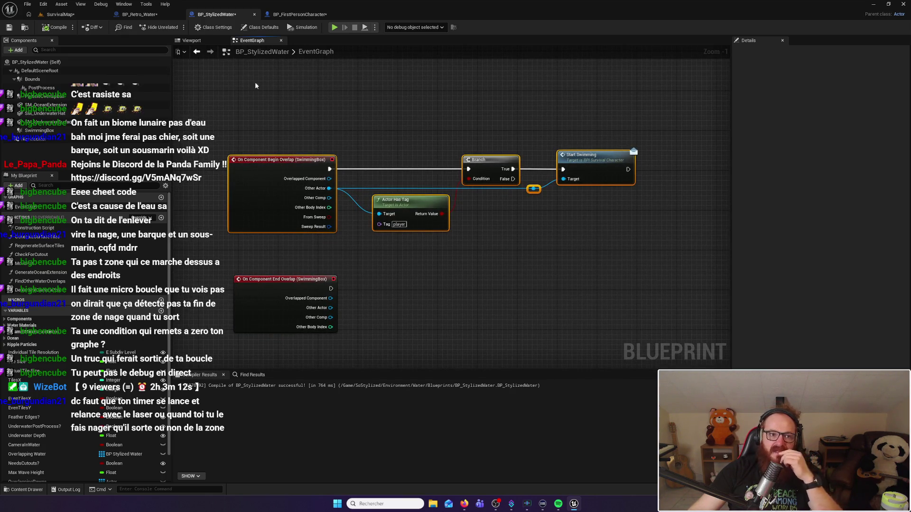
pyautogui.click(139, 15)
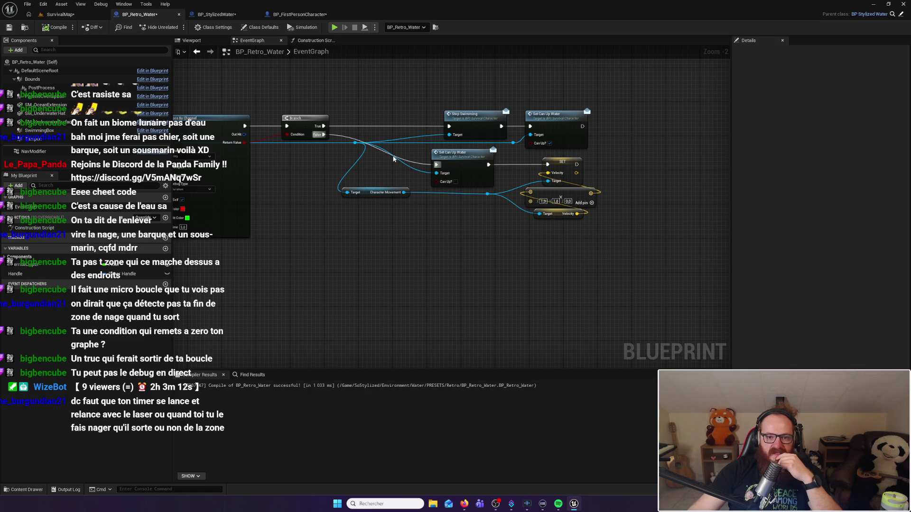
# Step: Move the Set Can Up Water and velocity nodes right to make room
pyautogui.moveTo(426, 160); pyautogui.dragTo(592, 225)
pyautogui.moveTo(458, 154); pyautogui.dragTo(571, 160)
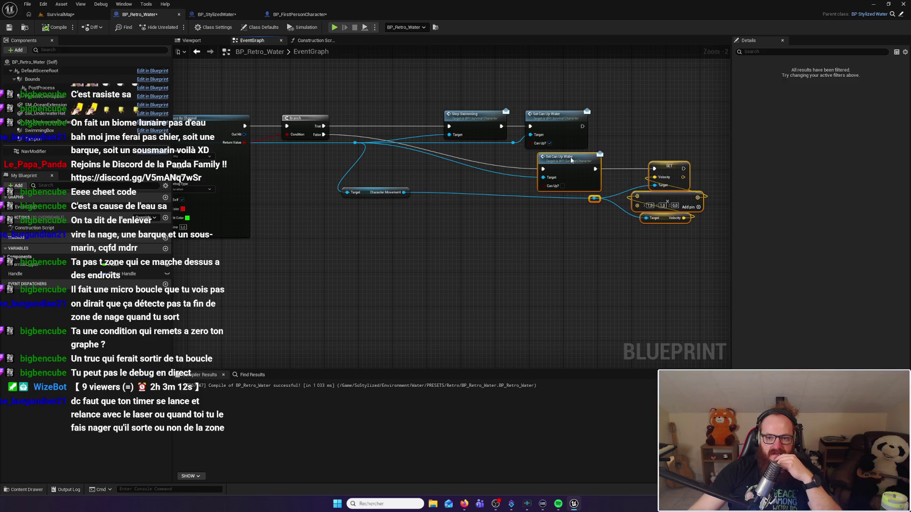
pyautogui.click(461, 114)
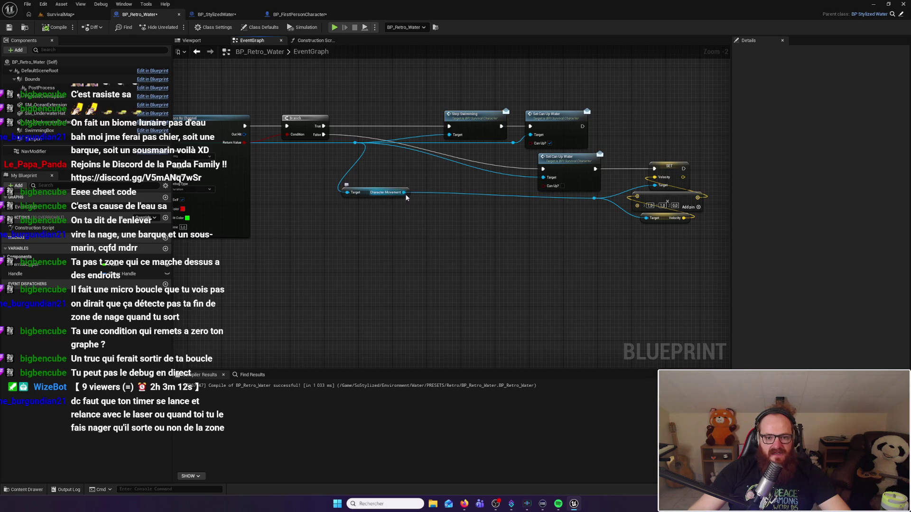
# Step: Add a Start Swimming node from the Character reference, wired from Branch False, then return to the level
pyautogui.moveTo(355, 143); pyautogui.dragTo(412, 174)
pyautogui.write('start')
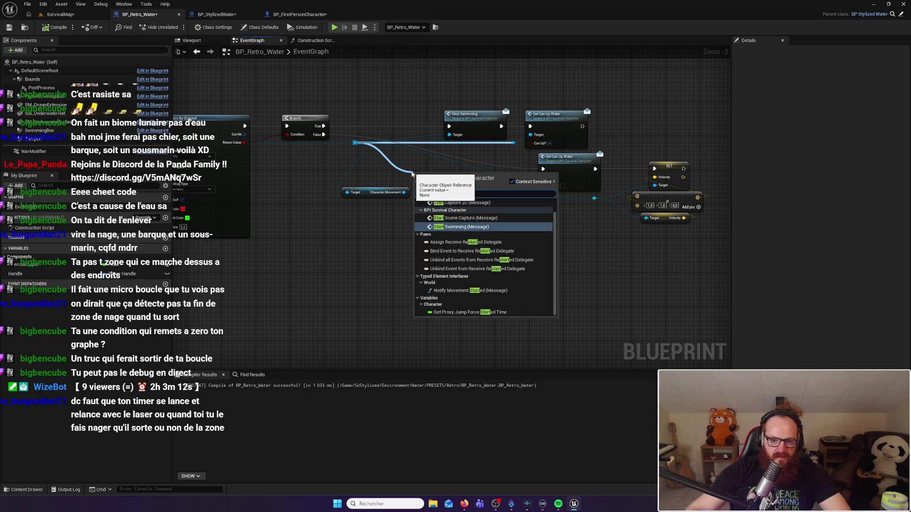
pyautogui.press('Return')
pyautogui.moveTo(440, 179); pyautogui.dragTo(459, 160)
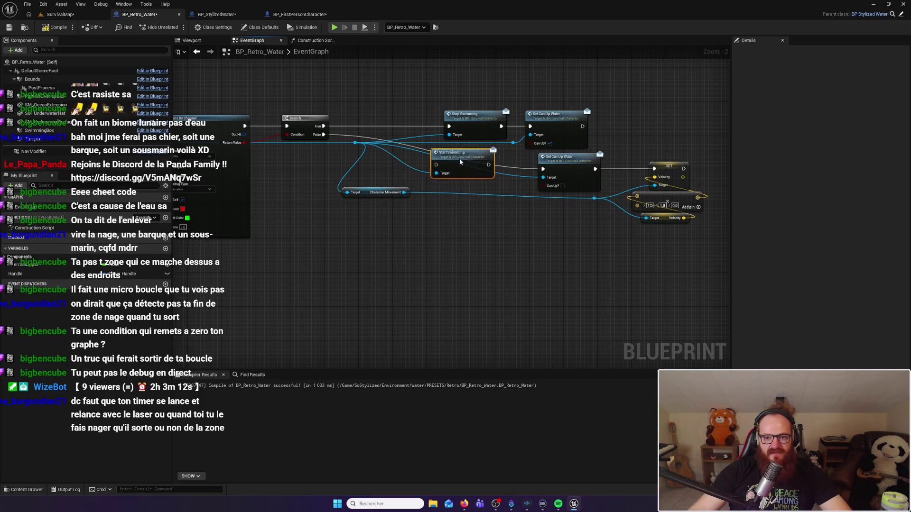
pyautogui.moveTo(323, 135)
pyautogui.mouseDown()
pyautogui.moveTo(436, 169)
pyautogui.moveTo(544, 169)
pyautogui.mouseUp()
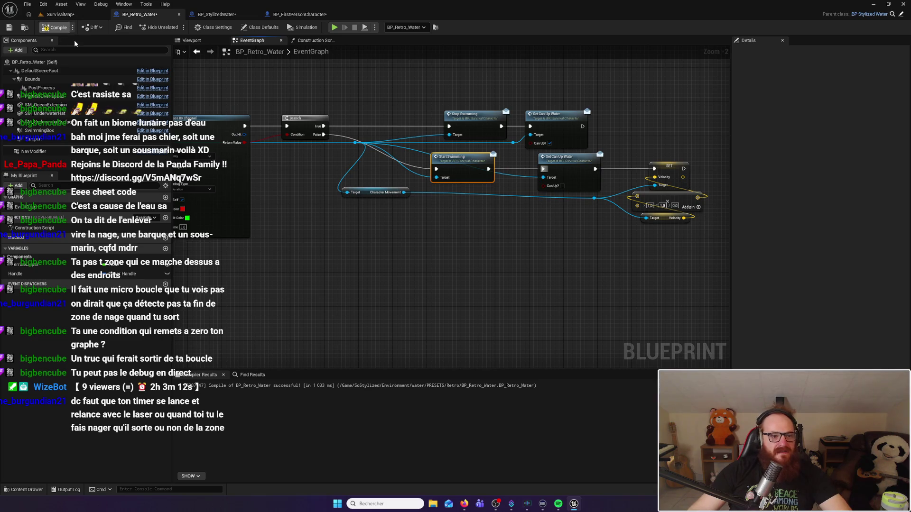
pyautogui.click(57, 15)
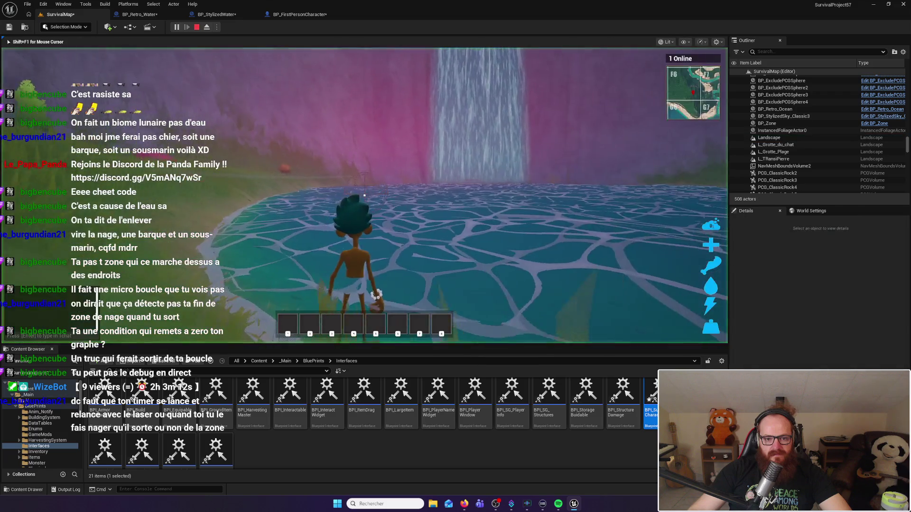
# Step: Walk into the lake, swim, then dive under and resurface twice
pyautogui.press('w')
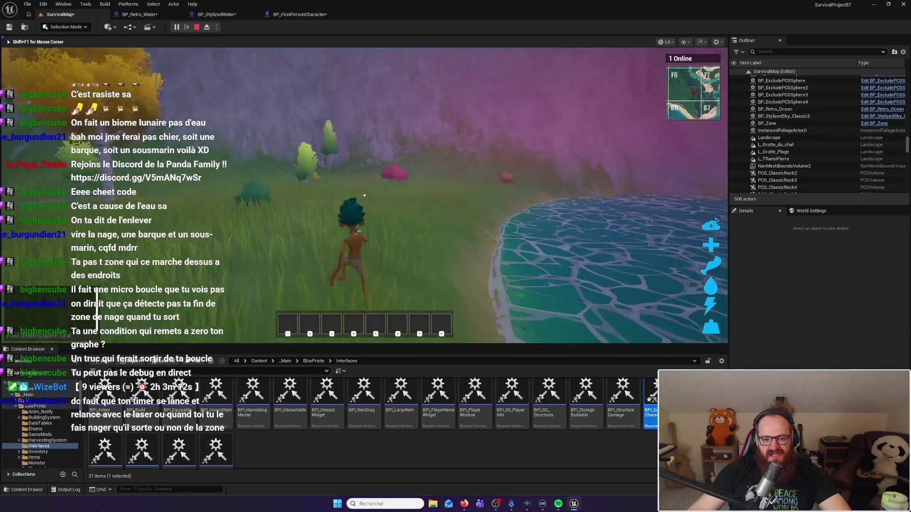
pyautogui.press('w')
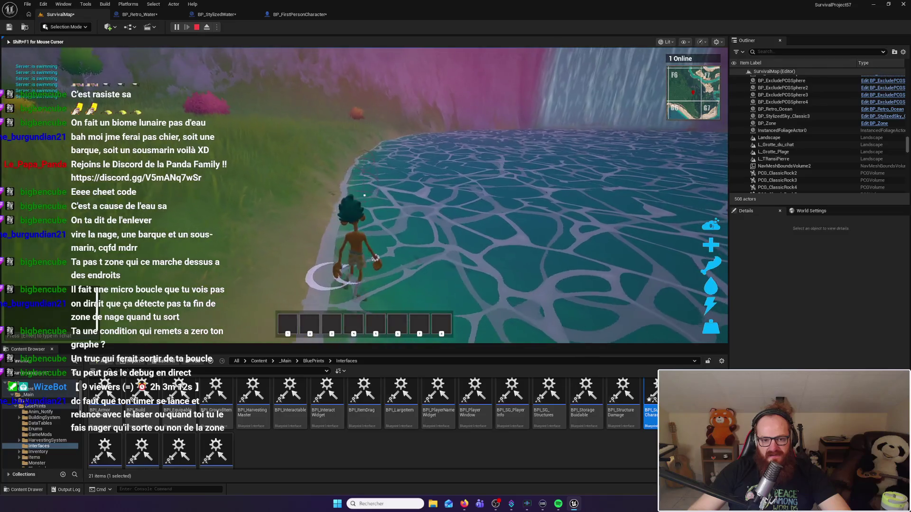
pyautogui.press('w')
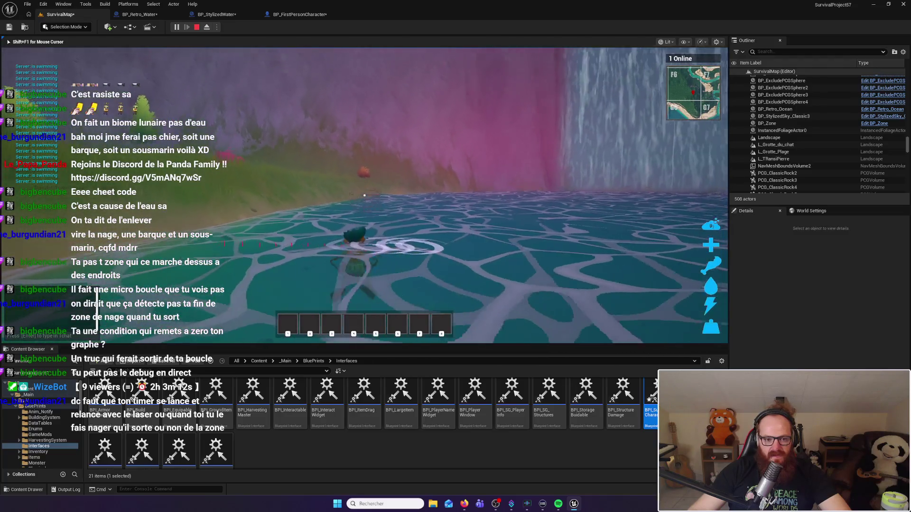
pyautogui.press('w')
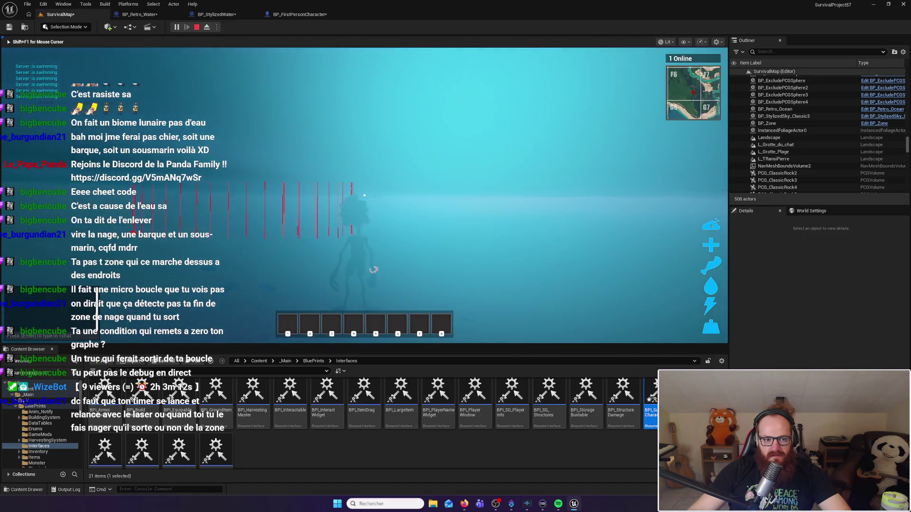
pyautogui.press('w')
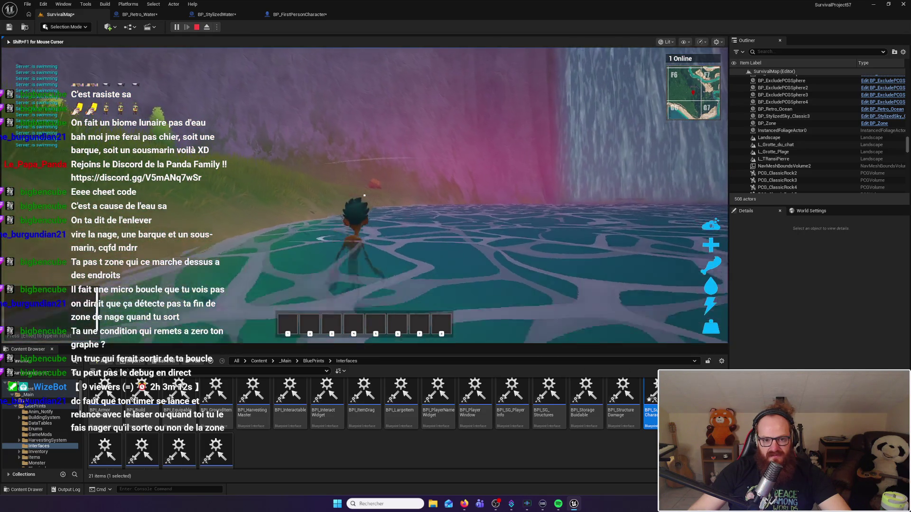
pyautogui.press('w')
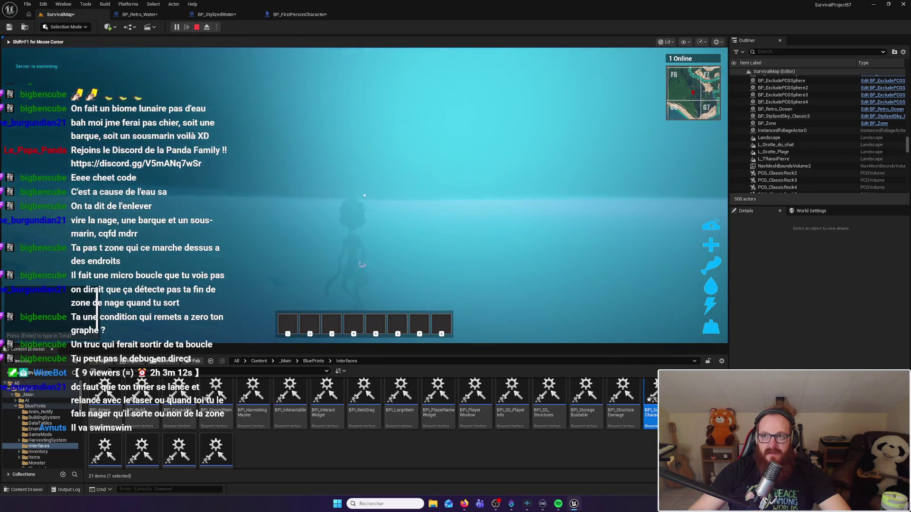
pyautogui.press('w')
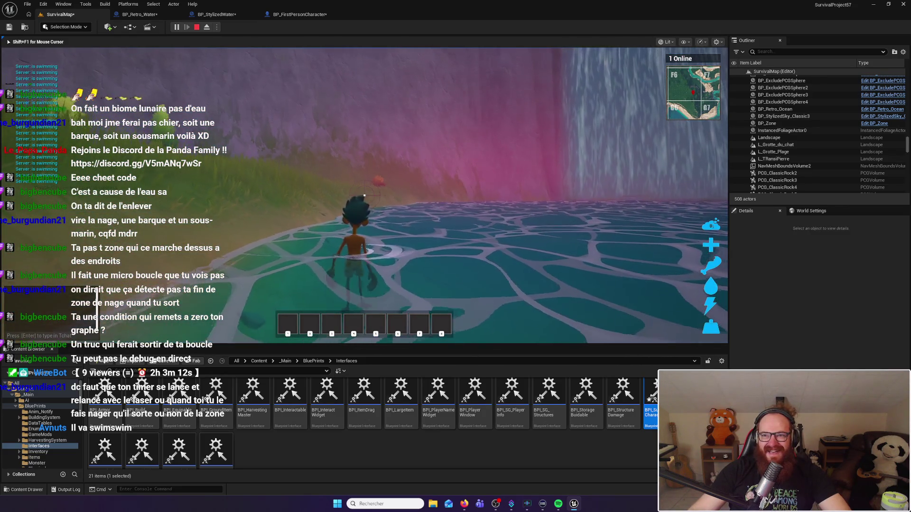
# Step: Run back into the lake, swim along the shore, climb out, then re-enter and dive under
pyautogui.press('w')
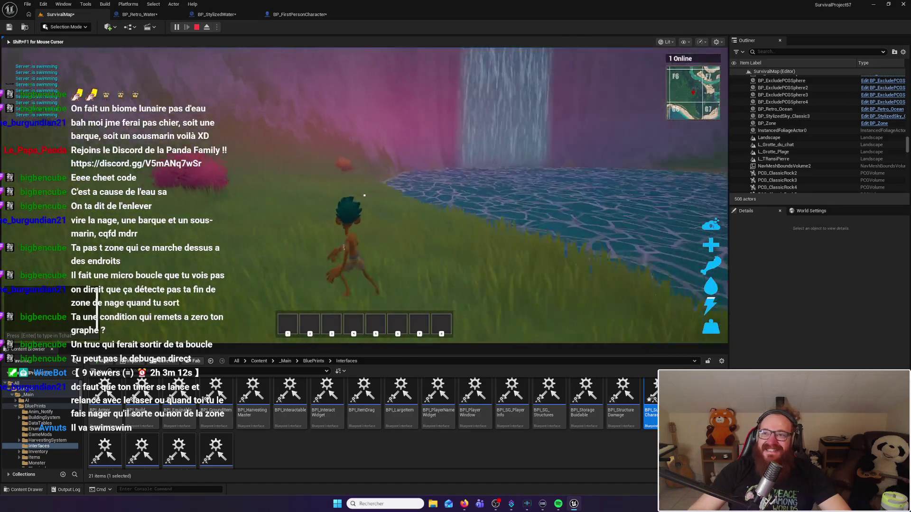
pyautogui.press('w')
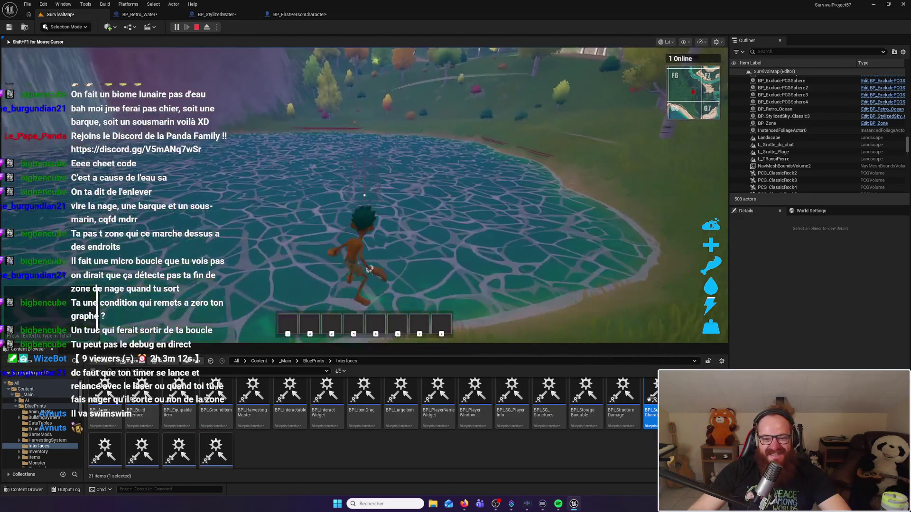
pyautogui.press('w')
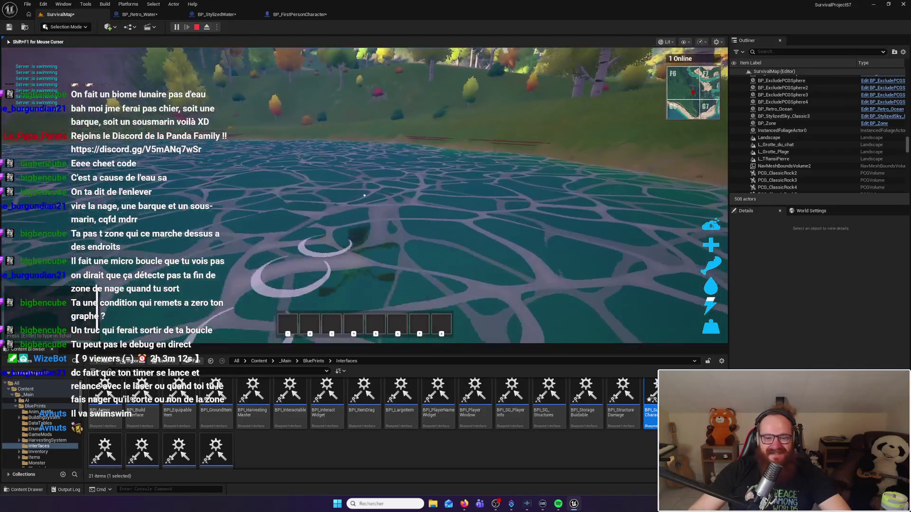
pyautogui.press('w')
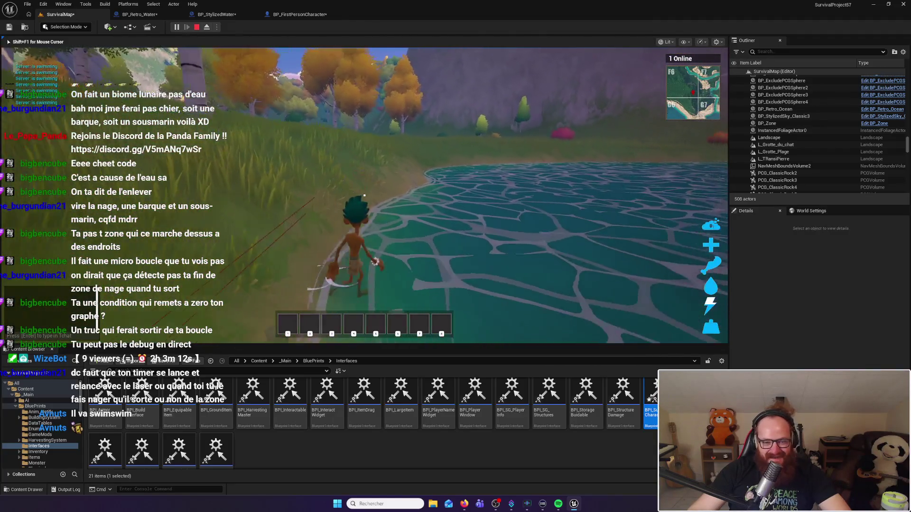
pyautogui.press('w')
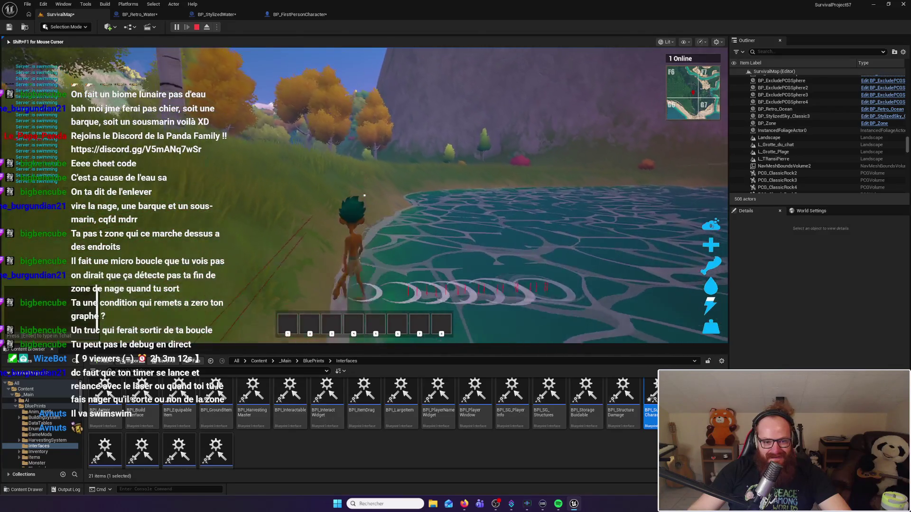
pyautogui.press('a')
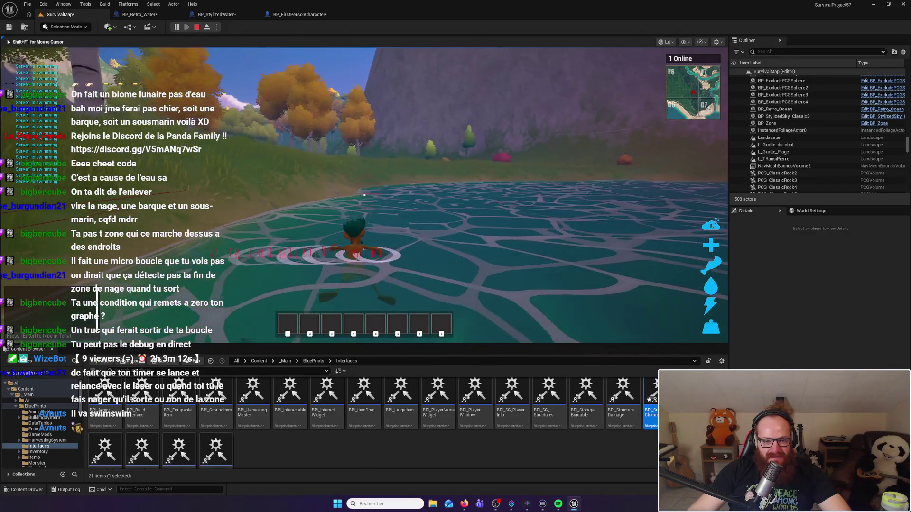
pyautogui.press('w')
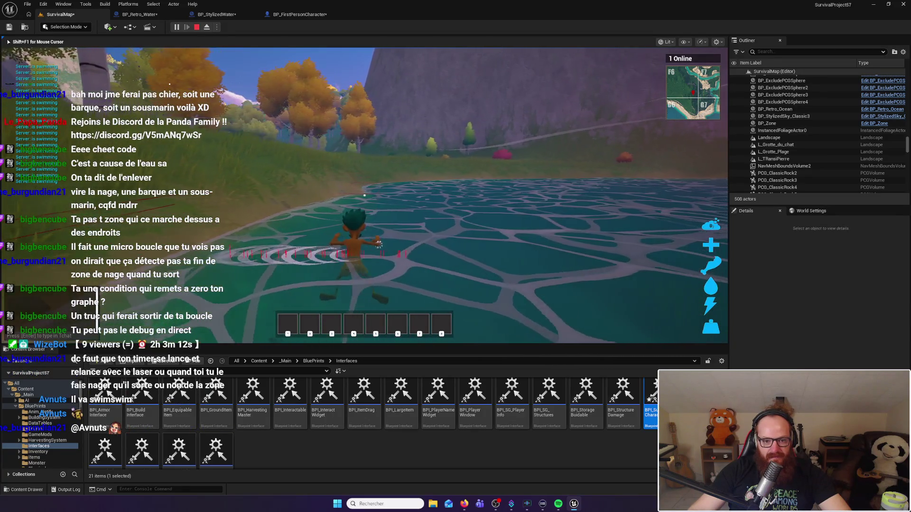
pyautogui.press('w')
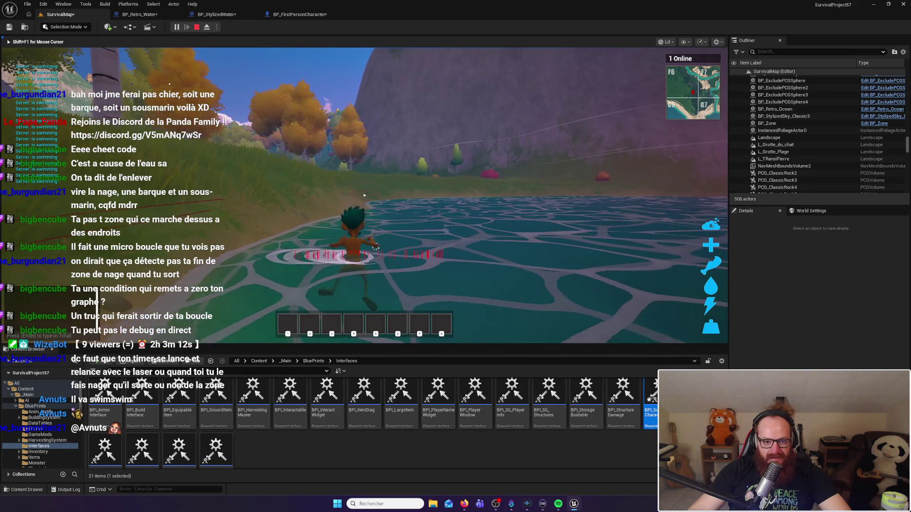
pyautogui.press('w')
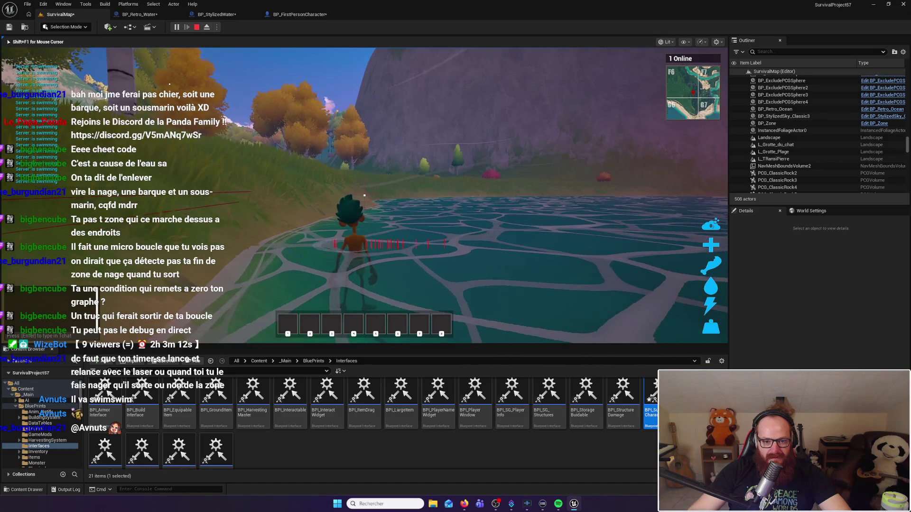
pyautogui.press('w')
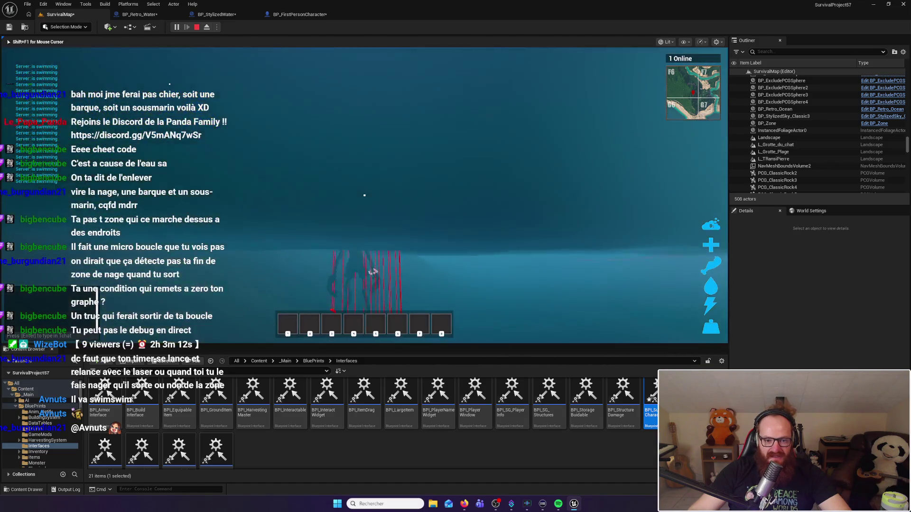
# Step: Run along the shore, enter the lake, swim toward the waterfall and dive below the surface
pyautogui.press('w')
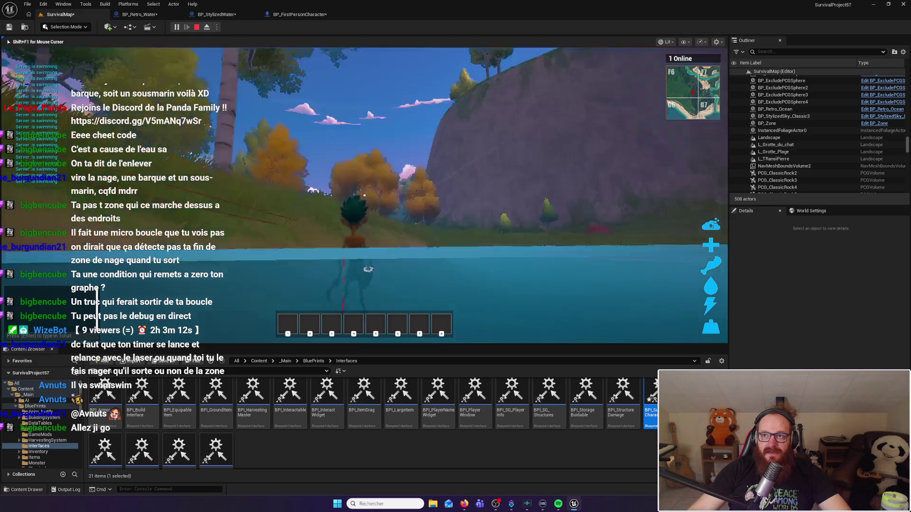
pyautogui.press('w')
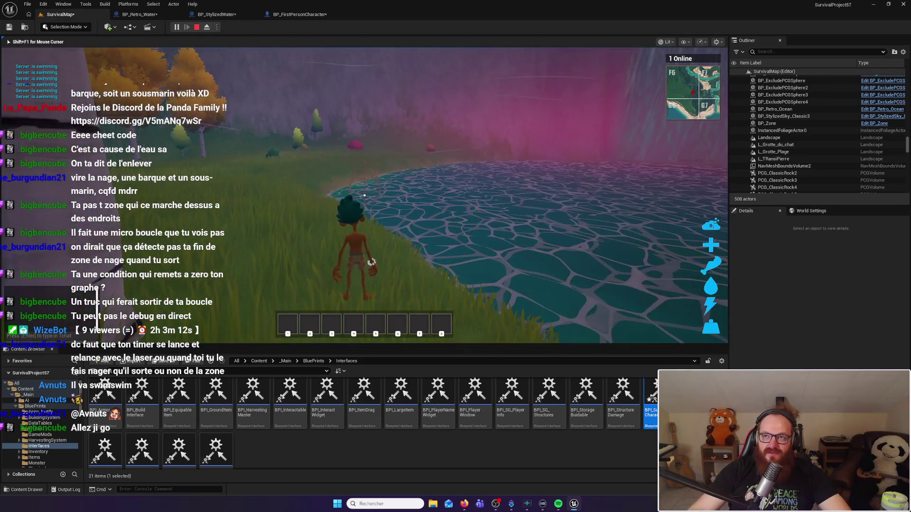
pyautogui.press('w')
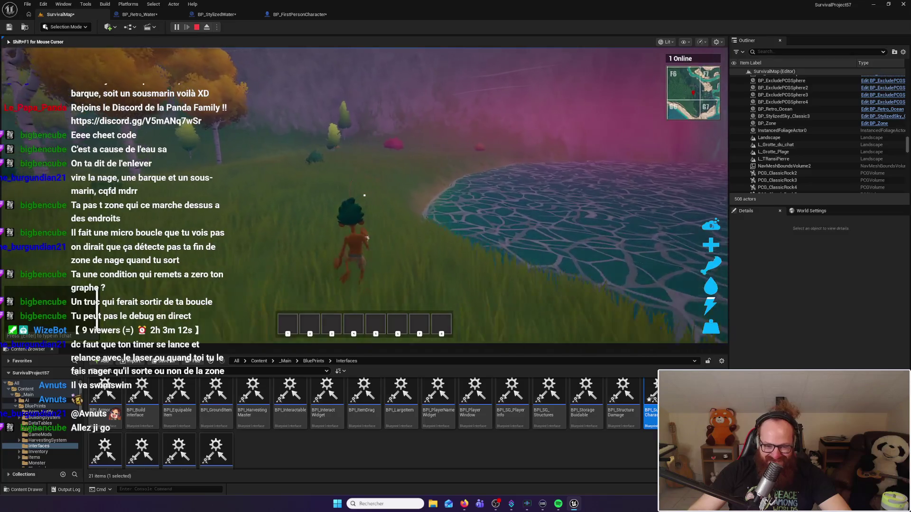
pyautogui.press('w')
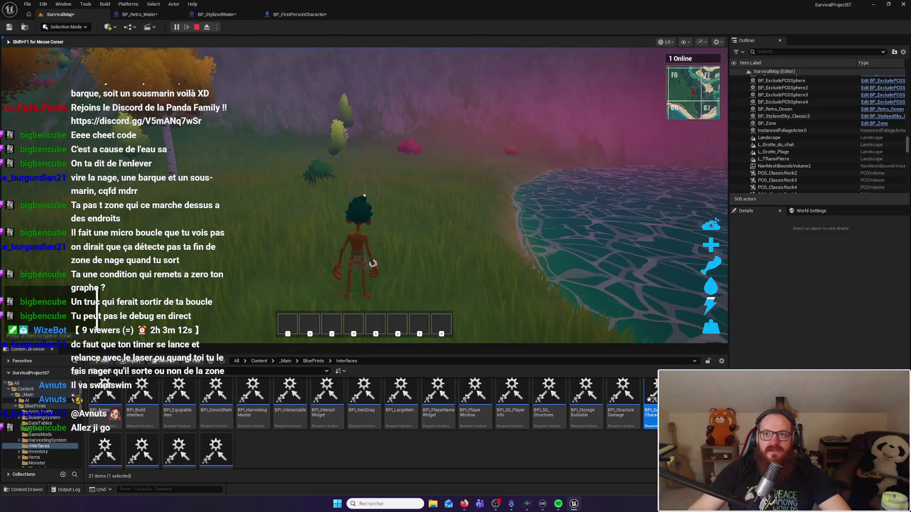
pyautogui.press('w')
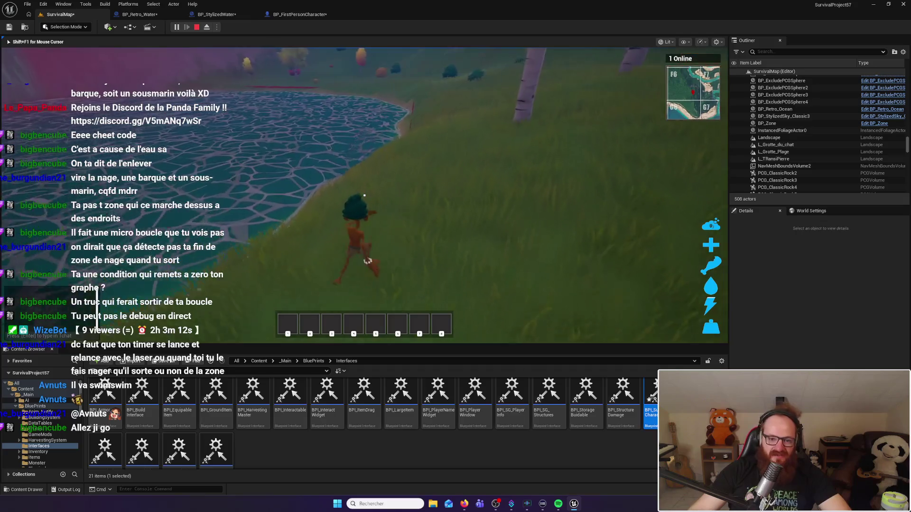
pyautogui.press('w')
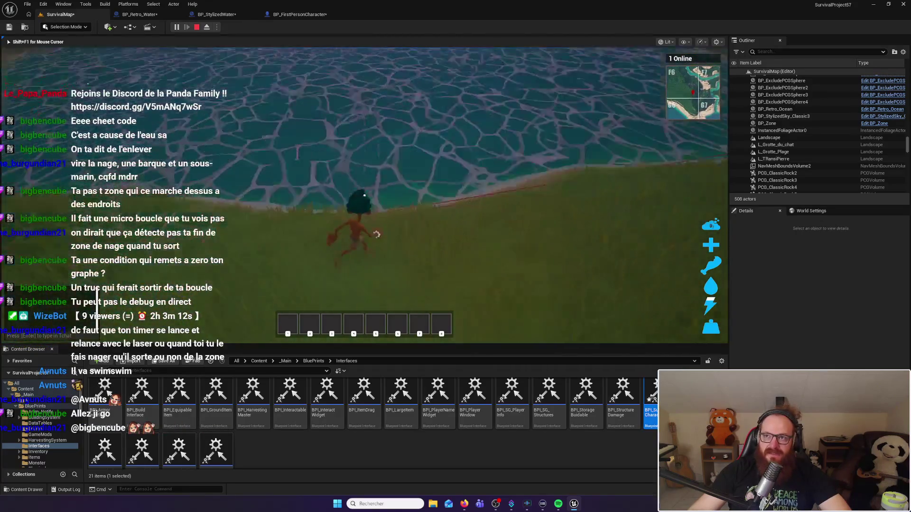
pyautogui.press('w')
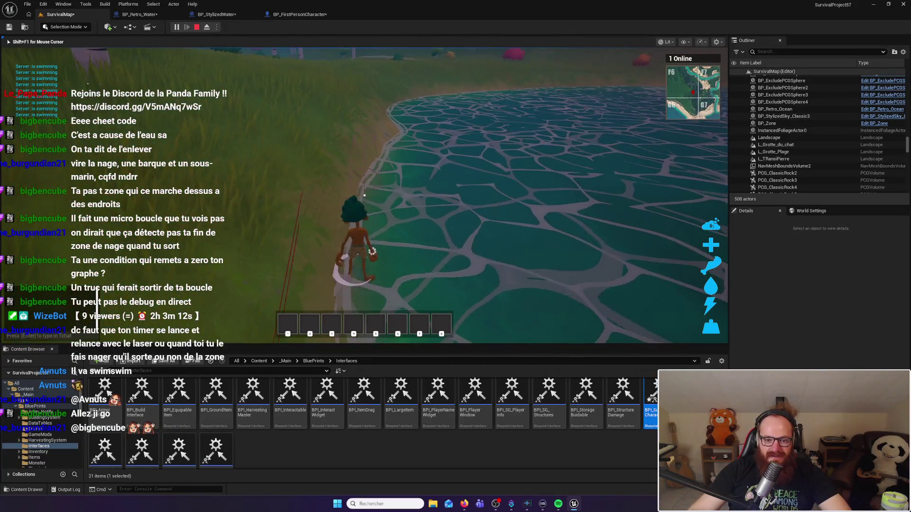
pyautogui.press('w')
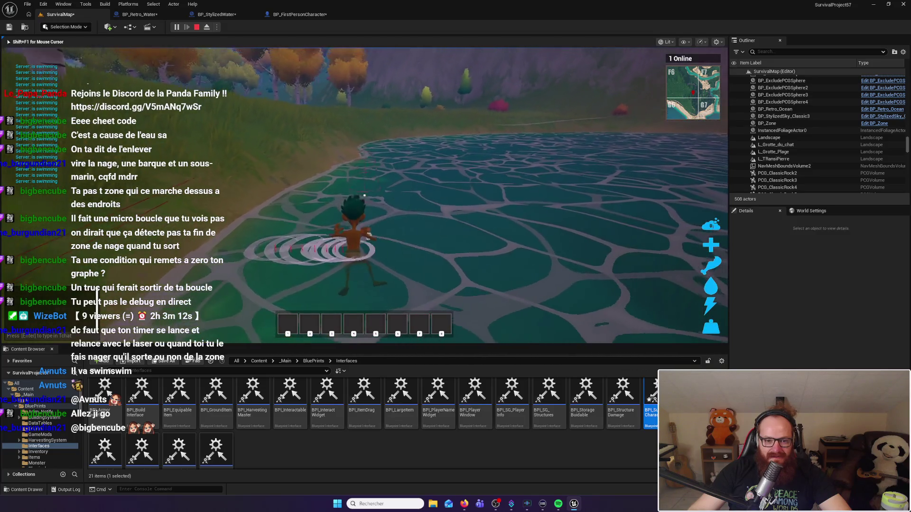
pyautogui.press('w')
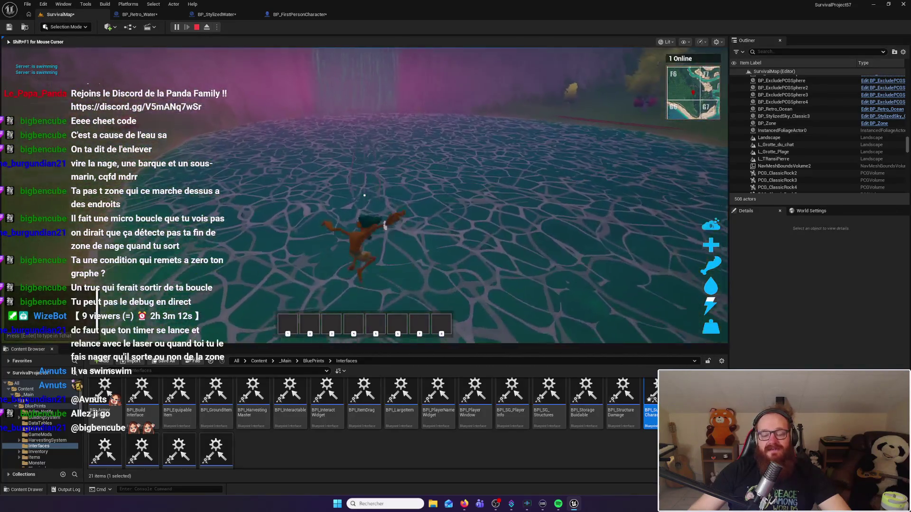
pyautogui.press('w')
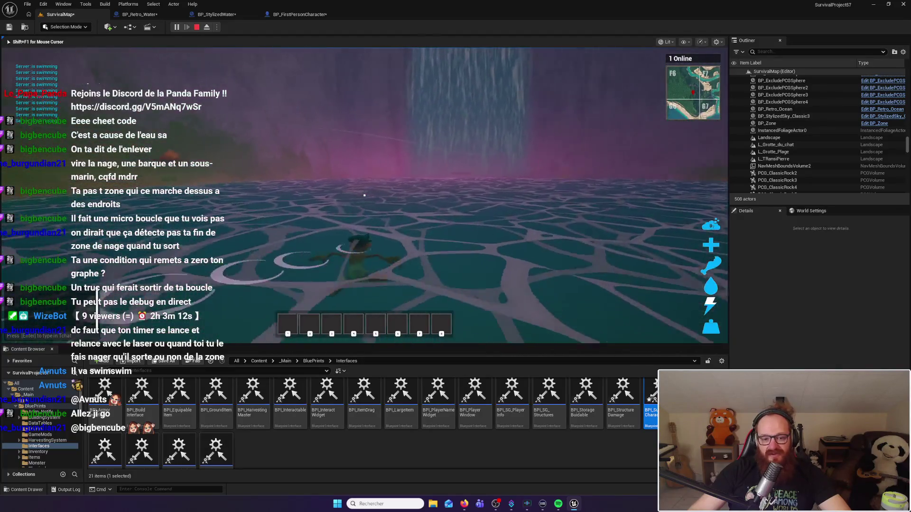
pyautogui.press('w')
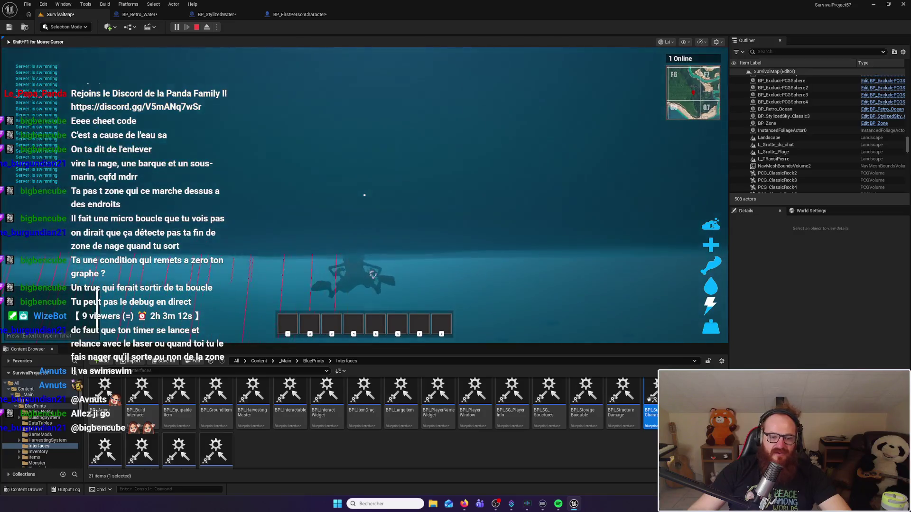
# Step: Climb out onto the grassy shore, wade back in, swim toward the waterfall, then dive and resurface
pyautogui.press('w')
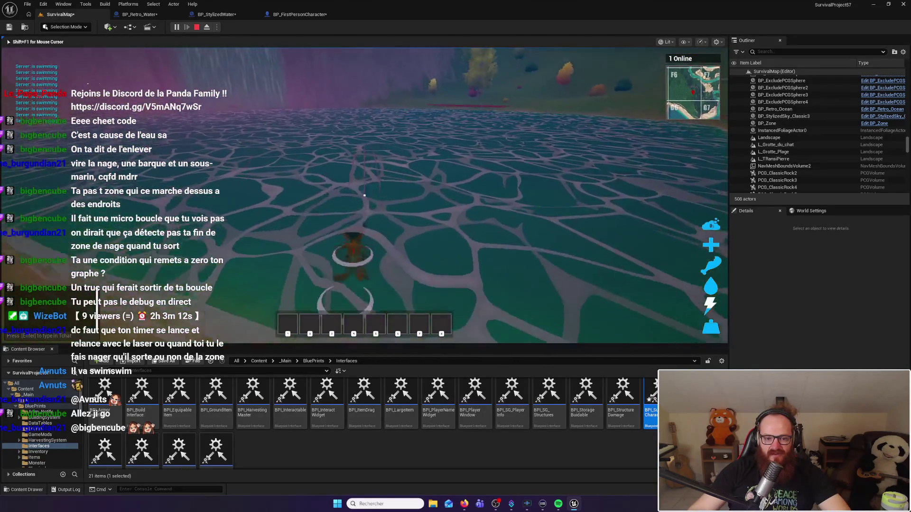
pyautogui.press('w')
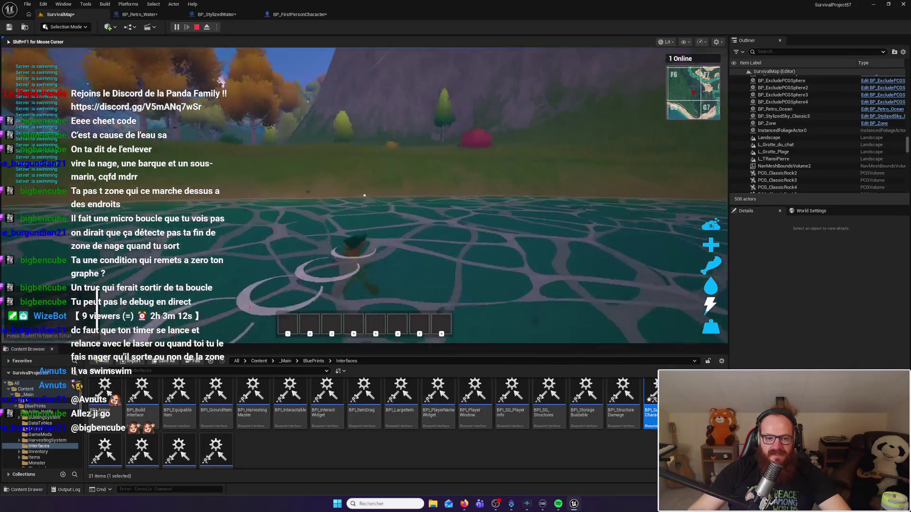
pyautogui.press('w')
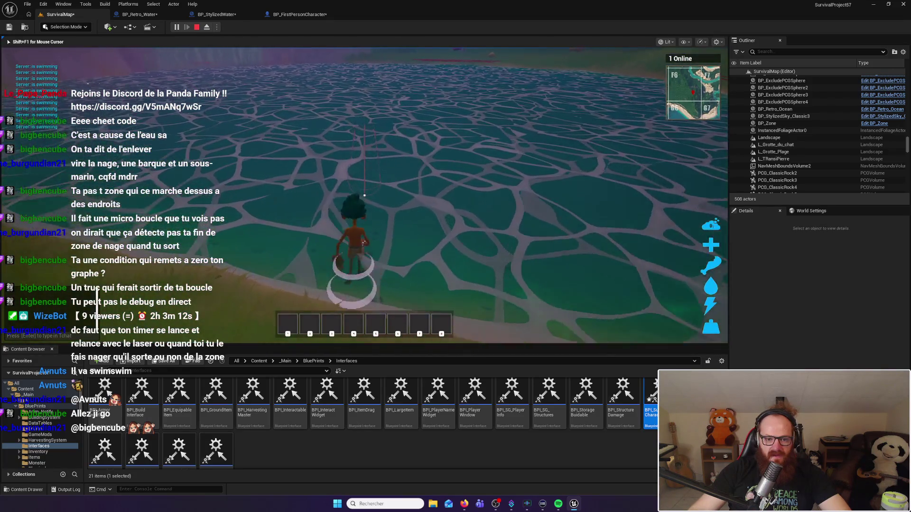
pyautogui.press('w')
pyautogui.press('w')
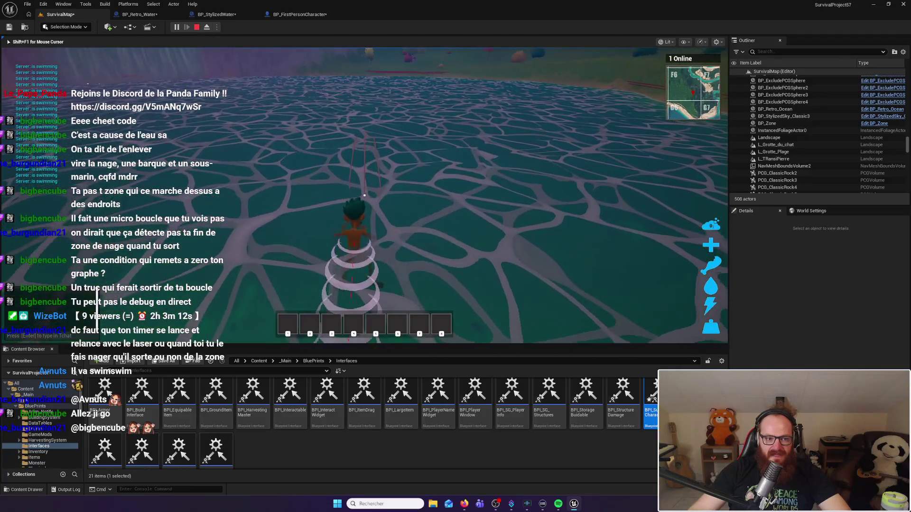
pyautogui.press('w')
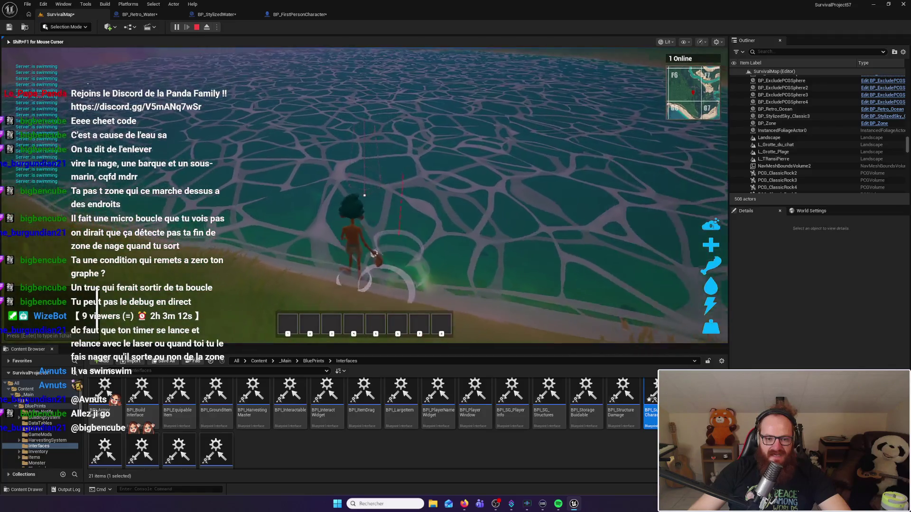
pyautogui.press('w')
pyautogui.press('w')
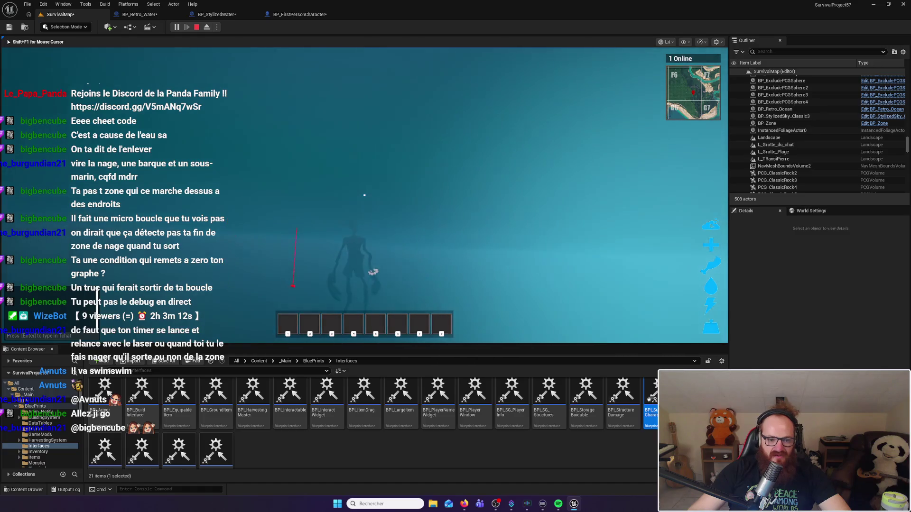
pyautogui.press('w')
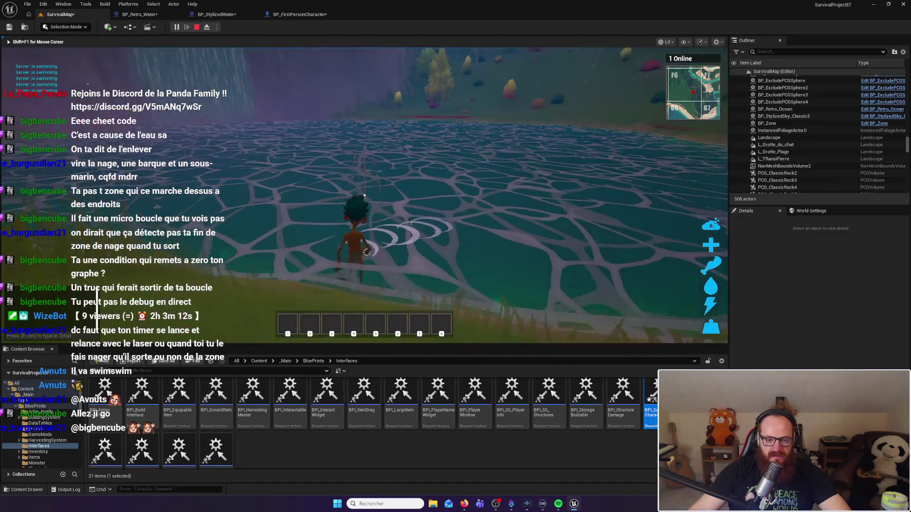
pyautogui.press('w')
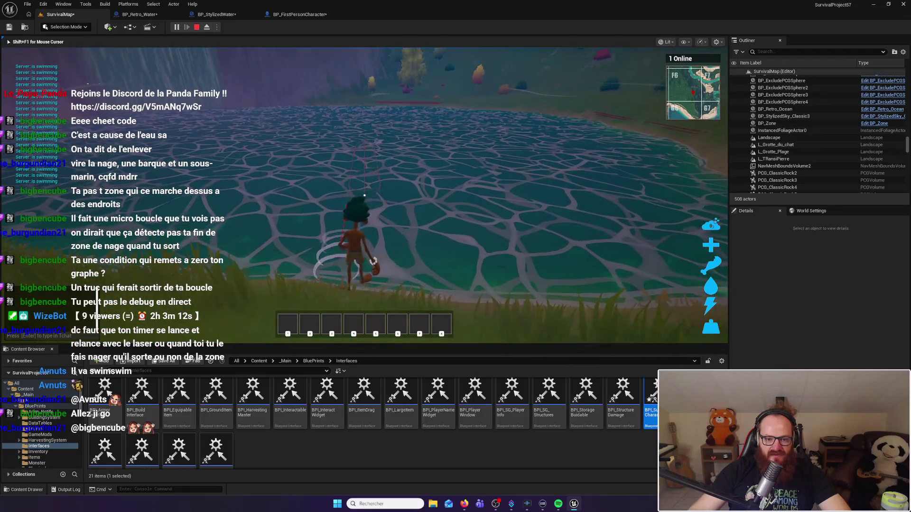
pyautogui.press('w')
pyautogui.press('w')
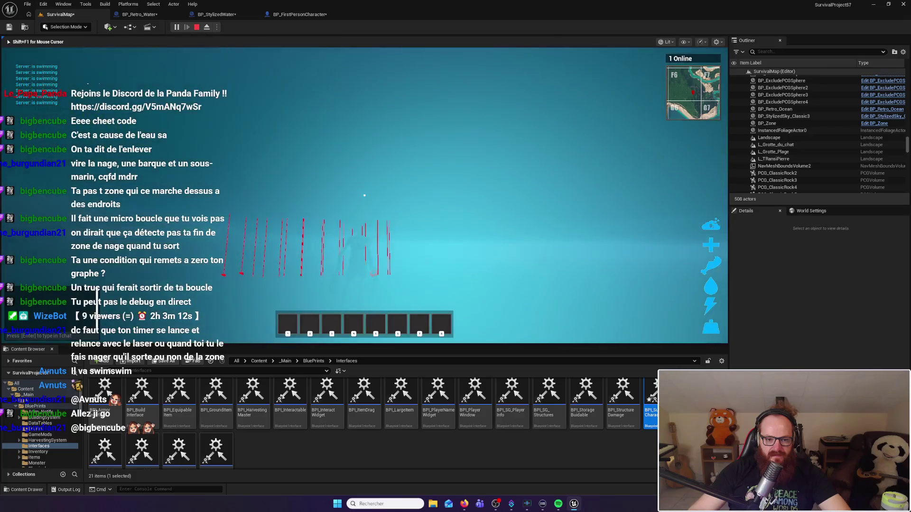
pyautogui.press('w')
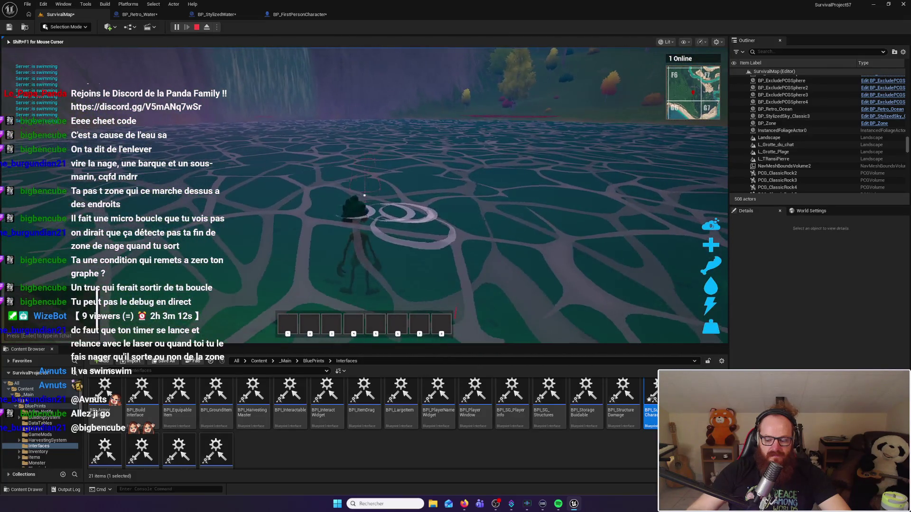
# Step: Stop the playtest and inspect the Set Timer by Event and SET nodes in BP_Retro_Water
pyautogui.press('Escape')
pyautogui.click(242, 192)
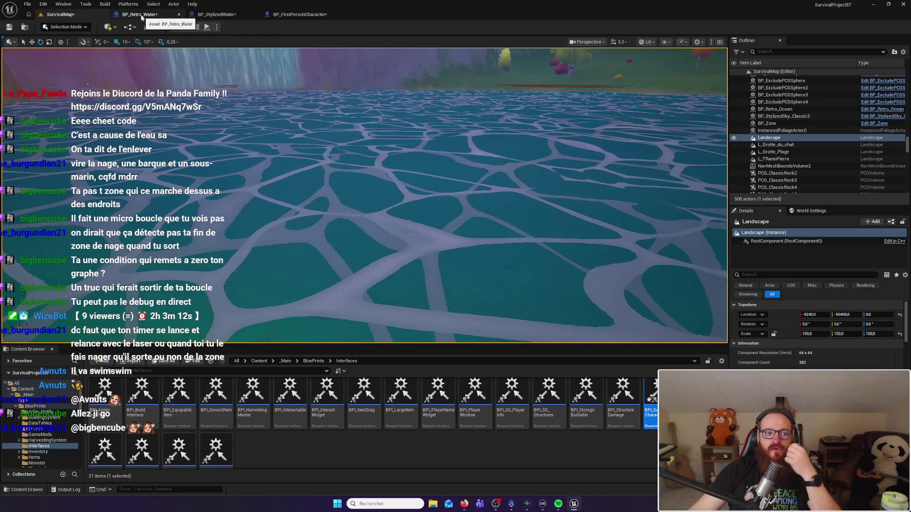
pyautogui.click(141, 17)
pyautogui.moveTo(253, 234)
pyautogui.mouseDown()
pyautogui.moveTo(477, 228)
pyautogui.moveTo(366, 193)
pyautogui.moveTo(474, 237)
pyautogui.moveTo(607, 244)
pyautogui.moveTo(589, 215)
pyautogui.mouseUp()
pyautogui.moveTo(427, 145); pyautogui.dragTo(589, 218)
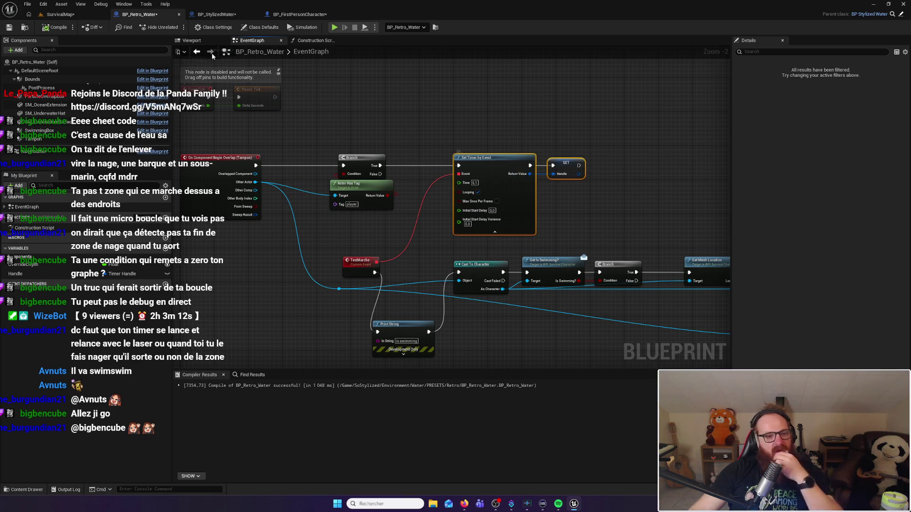
pyautogui.click(71, 16)
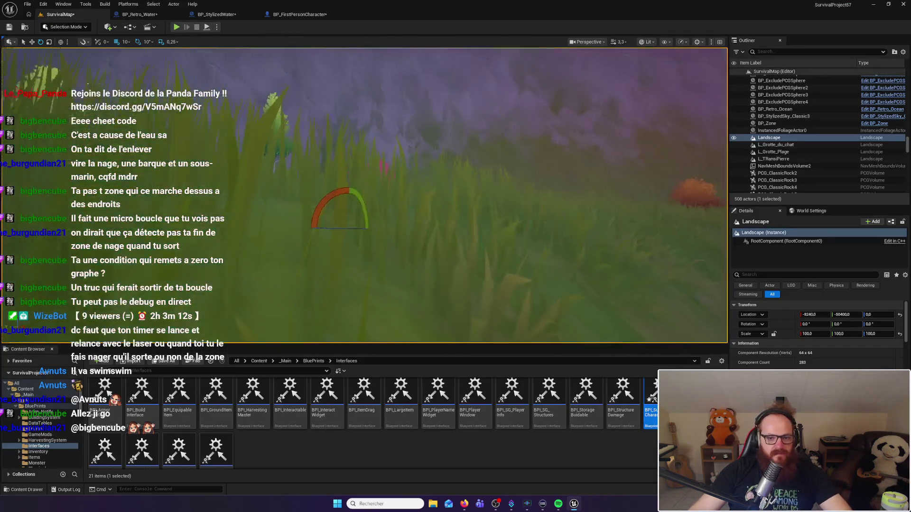
# Step: Start Play-in-Editor with Alt+P and walk the character into the lake
pyautogui.hotkey('alt', 'p')
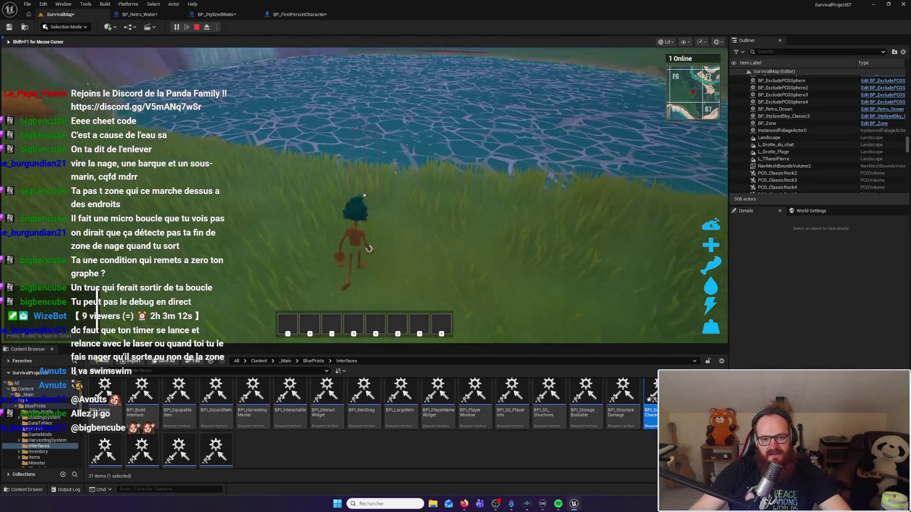
pyautogui.press('w')
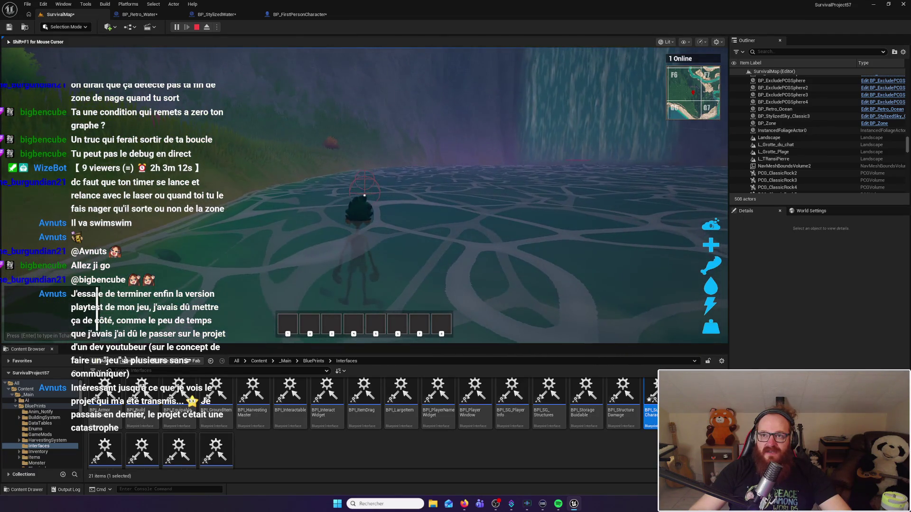
# Step: Run along the shore, re-enter the lake, swim through the waterfall shallows and deep water, then stop
pyautogui.press('w')
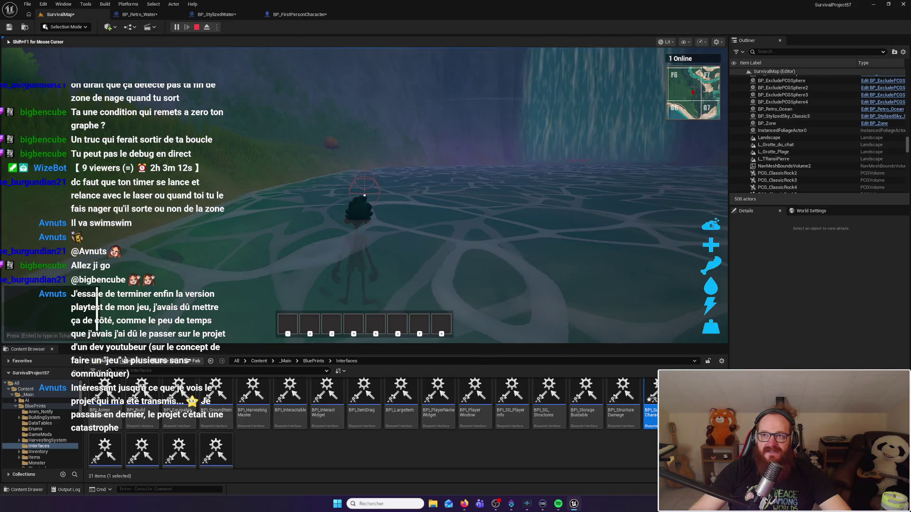
pyautogui.press('w')
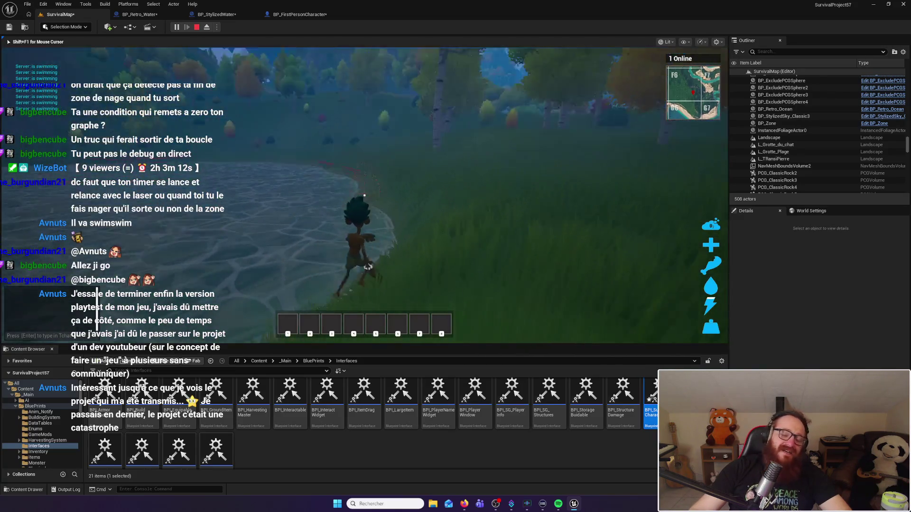
pyautogui.press('w')
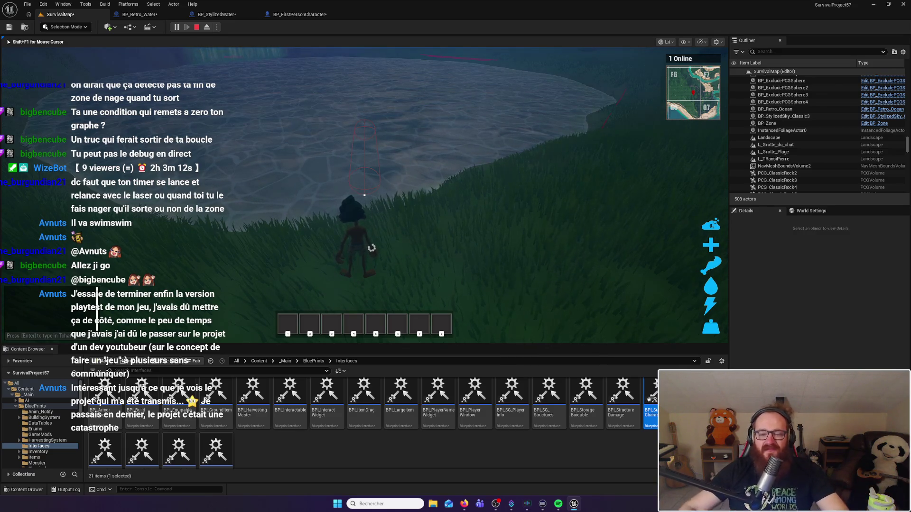
pyautogui.press('w')
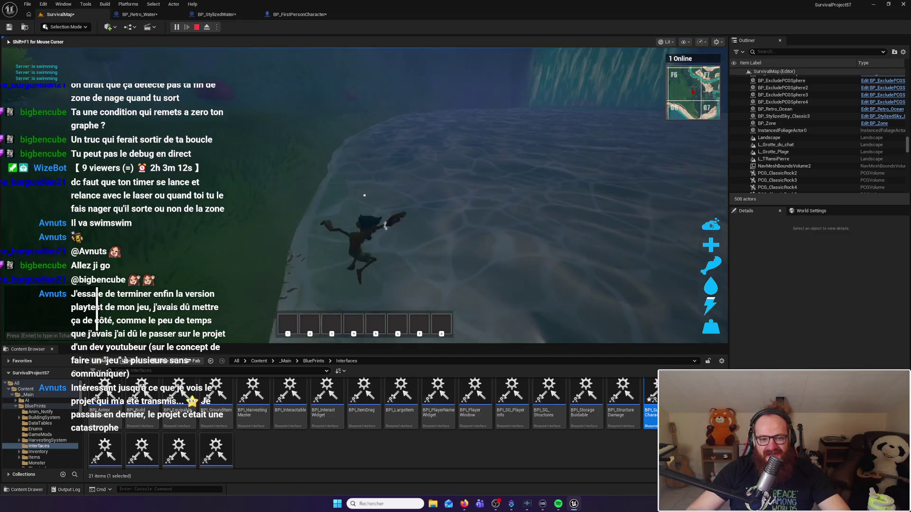
pyautogui.press('w')
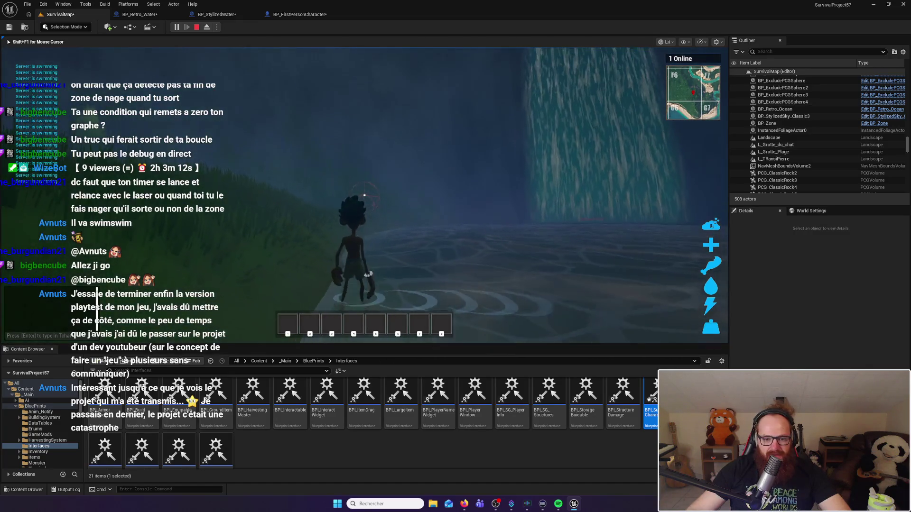
pyautogui.press('w')
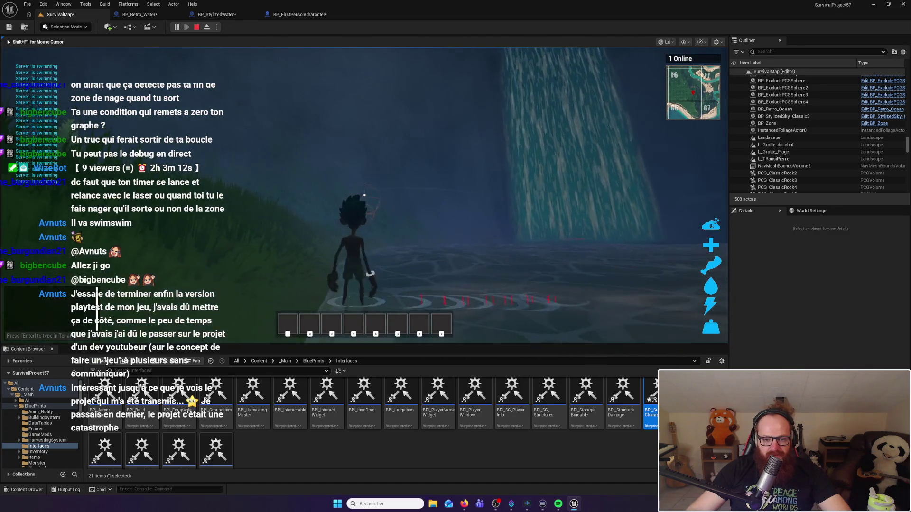
pyautogui.press('w')
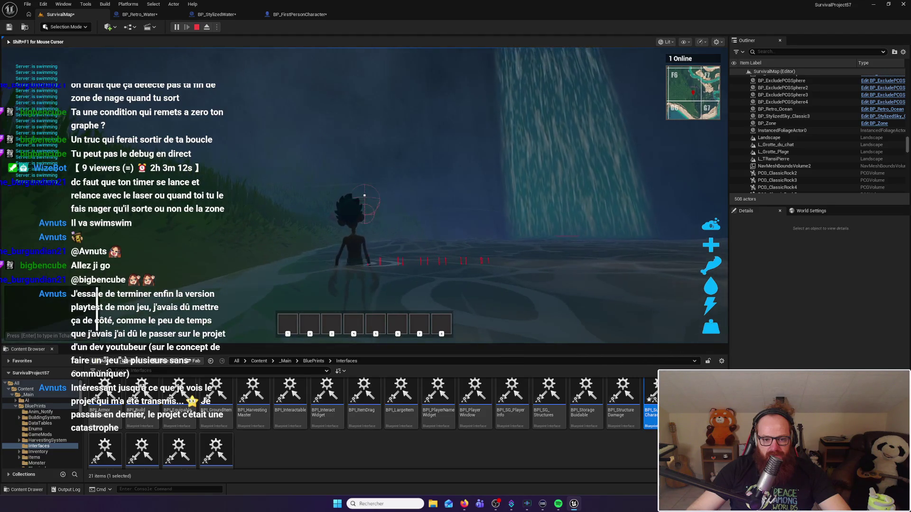
pyautogui.press('w')
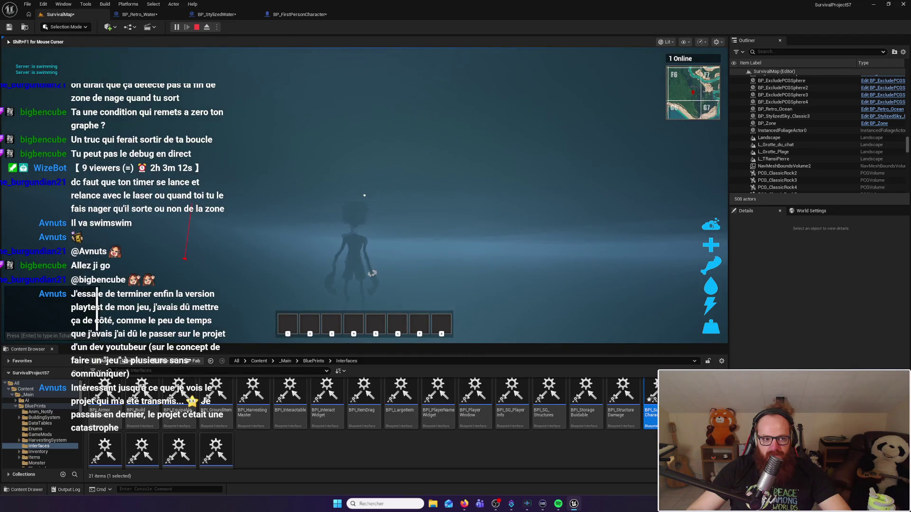
pyautogui.press('w')
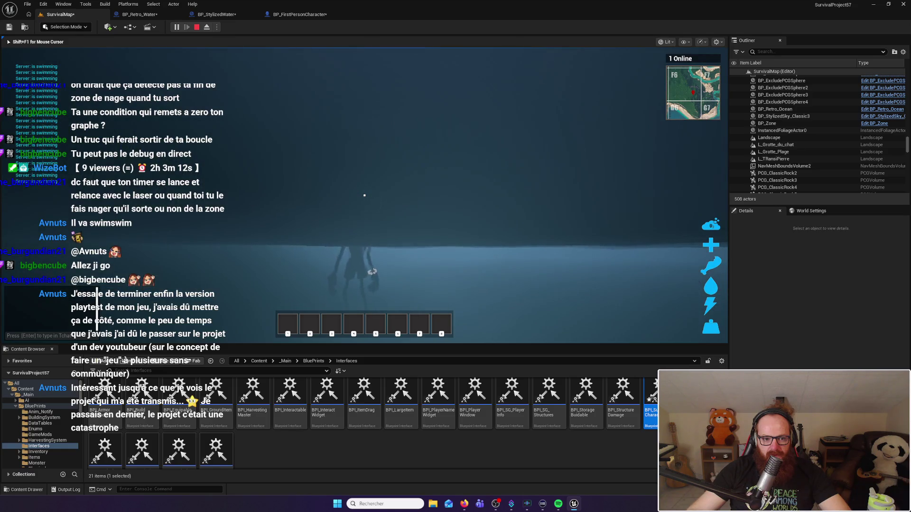
pyautogui.press('Escape')
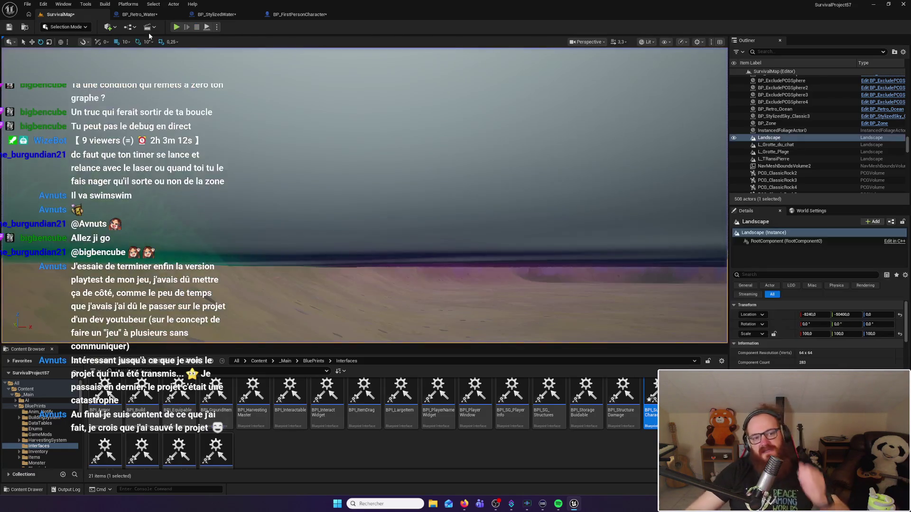
# Step: Switch to the BP_Retro_Water event graph and pan to the Line Trace By Channel nodes
pyautogui.click(151, 14)
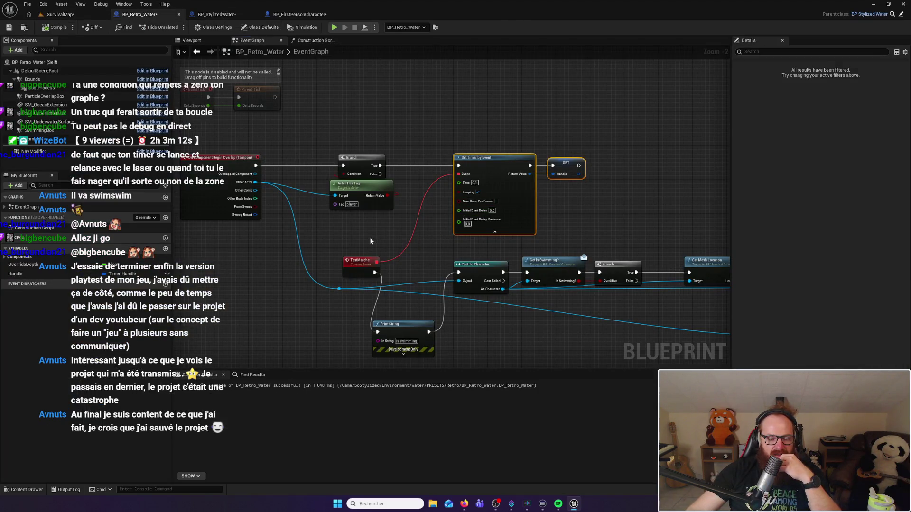
pyautogui.moveTo(371, 242); pyautogui.dragTo(402, 235)
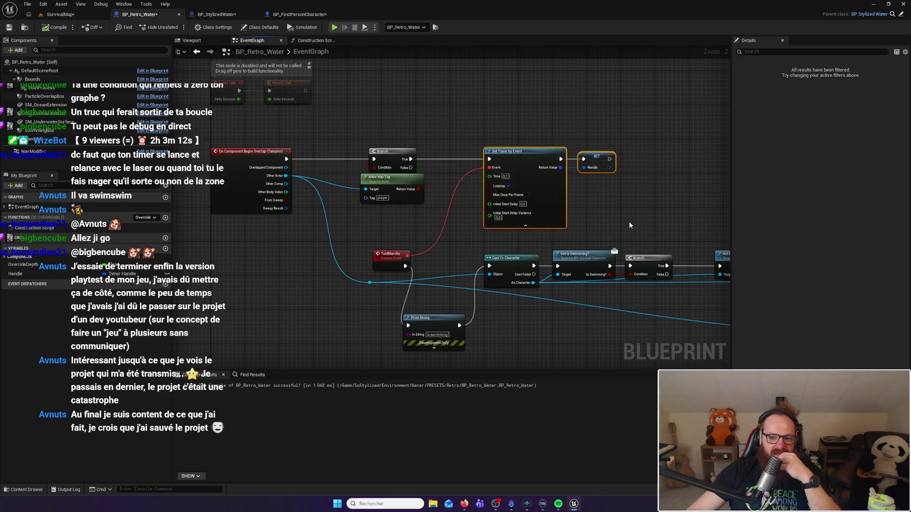
pyautogui.moveTo(628, 221); pyautogui.dragTo(409, 187)
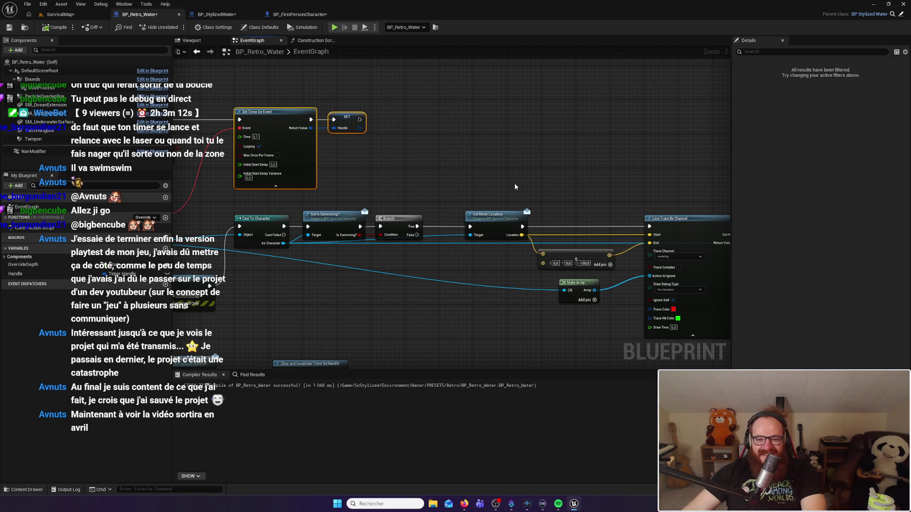
pyautogui.moveTo(568, 189)
pyautogui.mouseDown()
pyautogui.moveTo(519, 184)
pyautogui.moveTo(604, 179)
pyautogui.moveTo(506, 167)
pyautogui.moveTo(498, 175)
pyautogui.moveTo(512, 178)
pyautogui.mouseUp()
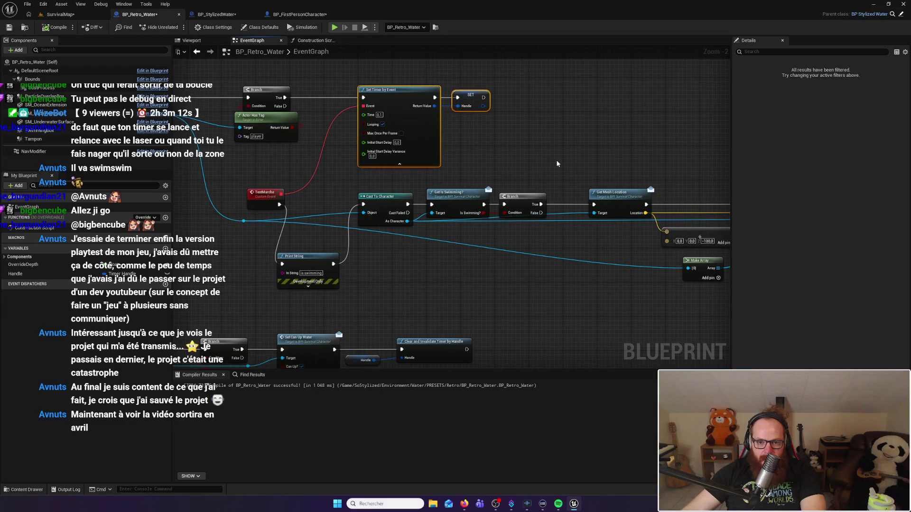
pyautogui.moveTo(558, 164)
pyautogui.mouseDown()
pyautogui.moveTo(352, 138)
pyautogui.moveTo(478, 126)
pyautogui.moveTo(424, 195)
pyautogui.mouseUp()
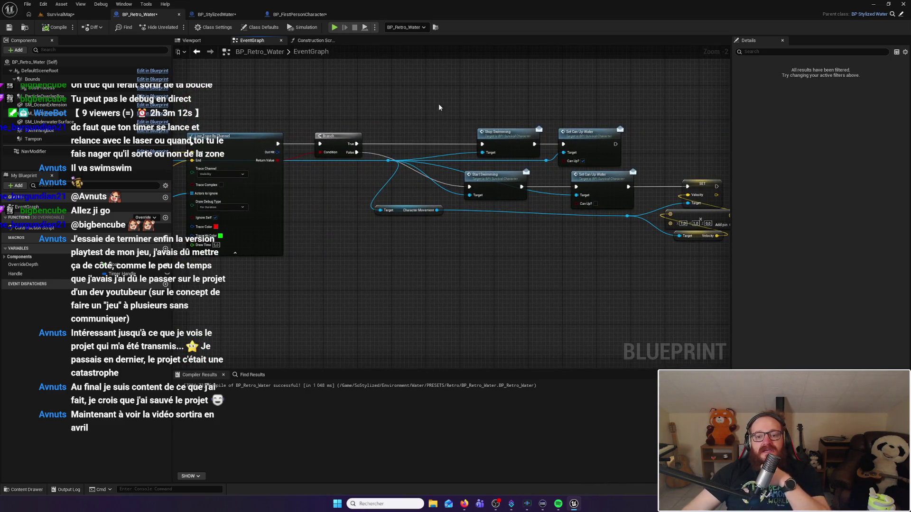
# Step: Box-select the Stop Swimming, Get Is Swimming, Branch and Start Swimming nodes and review the trace and timer logic
pyautogui.moveTo(439, 103); pyautogui.dragTo(631, 147)
pyautogui.moveTo(493, 254)
pyautogui.mouseDown()
pyautogui.moveTo(617, 256)
pyautogui.moveTo(688, 237)
pyautogui.mouseUp()
pyautogui.moveTo(427, 237)
pyautogui.mouseDown()
pyautogui.moveTo(408, 157)
pyautogui.moveTo(491, 201)
pyautogui.mouseUp()
pyautogui.moveTo(494, 204)
pyautogui.mouseDown()
pyautogui.moveTo(549, 260)
pyautogui.moveTo(517, 277)
pyautogui.moveTo(550, 192)
pyautogui.mouseUp()
pyautogui.moveTo(483, 170)
pyautogui.mouseDown()
pyautogui.moveTo(561, 193)
pyautogui.moveTo(628, 235)
pyautogui.mouseUp()
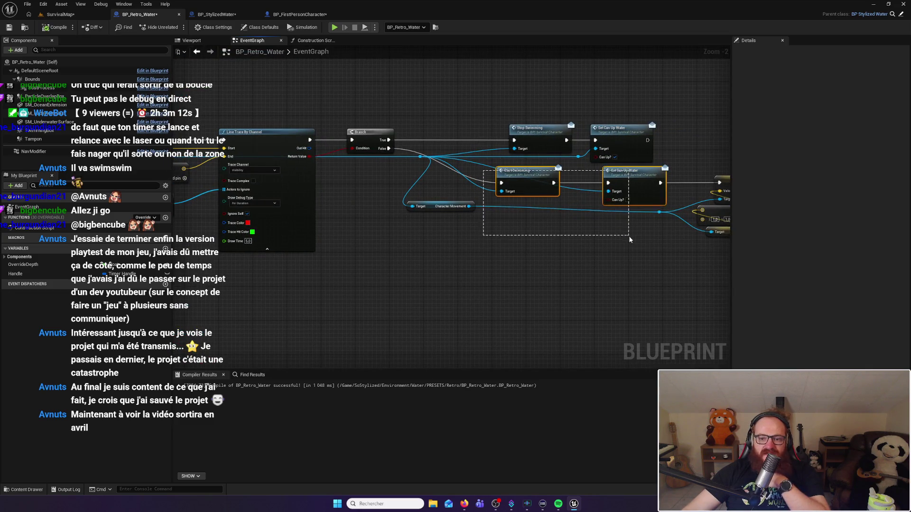
pyautogui.moveTo(289, 246); pyautogui.dragTo(445, 263)
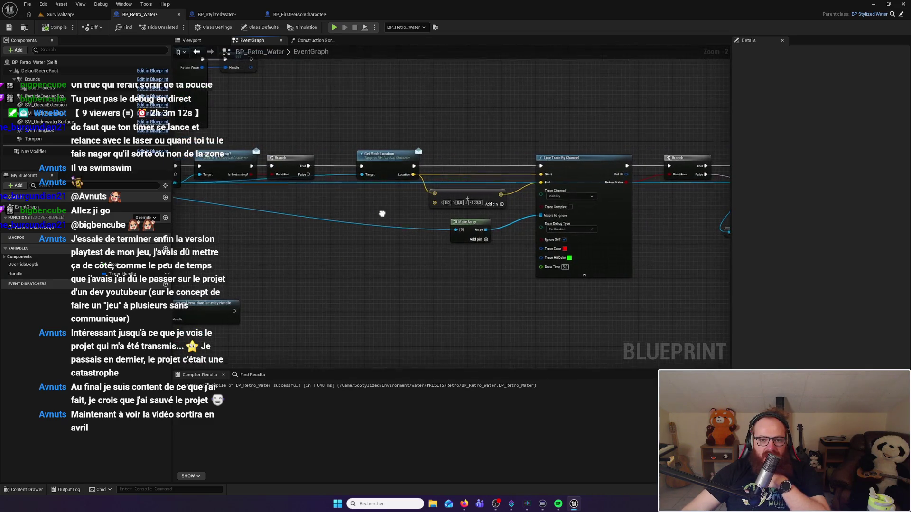
pyautogui.moveTo(381, 210); pyautogui.dragTo(436, 231)
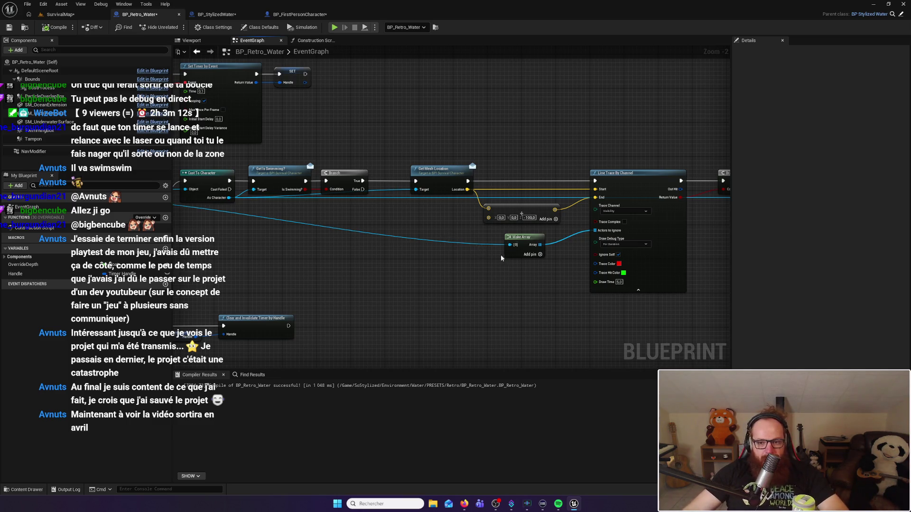
pyautogui.moveTo(425, 231)
pyautogui.mouseDown()
pyautogui.moveTo(464, 239)
pyautogui.moveTo(284, 247)
pyautogui.moveTo(440, 258)
pyautogui.moveTo(609, 223)
pyautogui.moveTo(609, 233)
pyautogui.mouseUp()
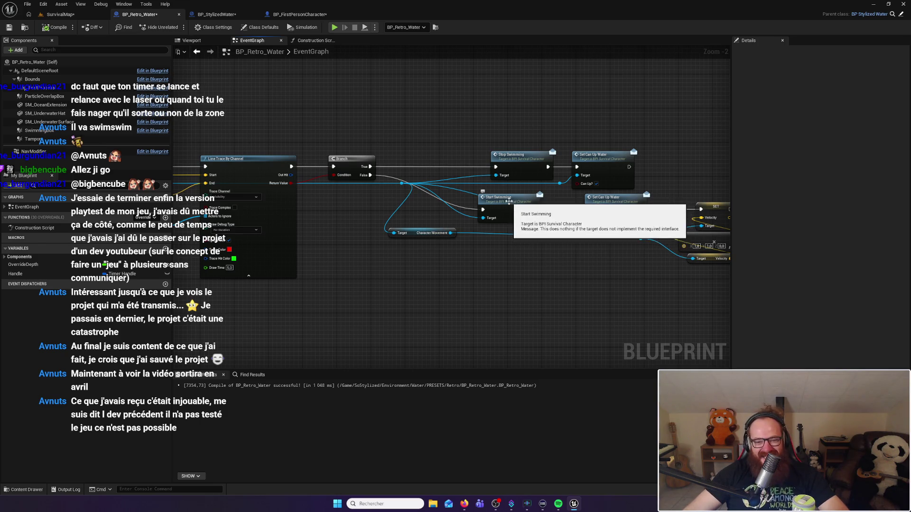
# Step: Nudge Start Swimming and pan to the Set Timer, Cast To Character and Get Is Swimming? nodes
pyautogui.moveTo(506, 202)
pyautogui.mouseDown()
pyautogui.moveTo(526, 205)
pyautogui.moveTo(498, 204)
pyautogui.mouseUp()
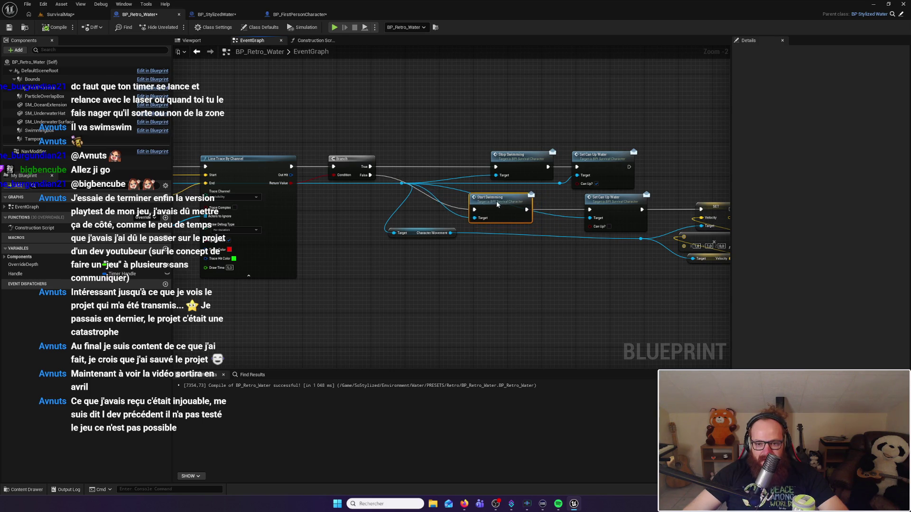
pyautogui.moveTo(561, 249); pyautogui.dragTo(524, 251)
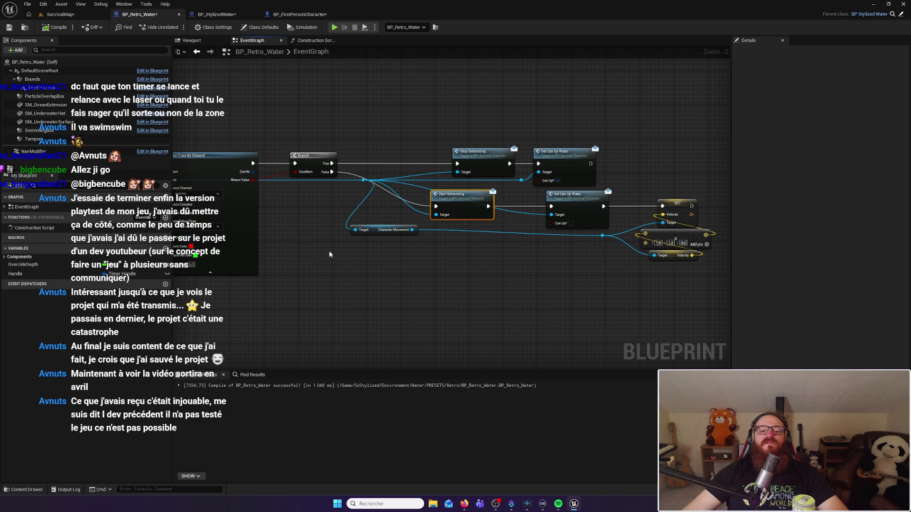
pyautogui.moveTo(176, 250); pyautogui.dragTo(393, 253)
pyautogui.moveTo(322, 208)
pyautogui.mouseDown()
pyautogui.moveTo(408, 203)
pyautogui.moveTo(387, 207)
pyautogui.mouseUp()
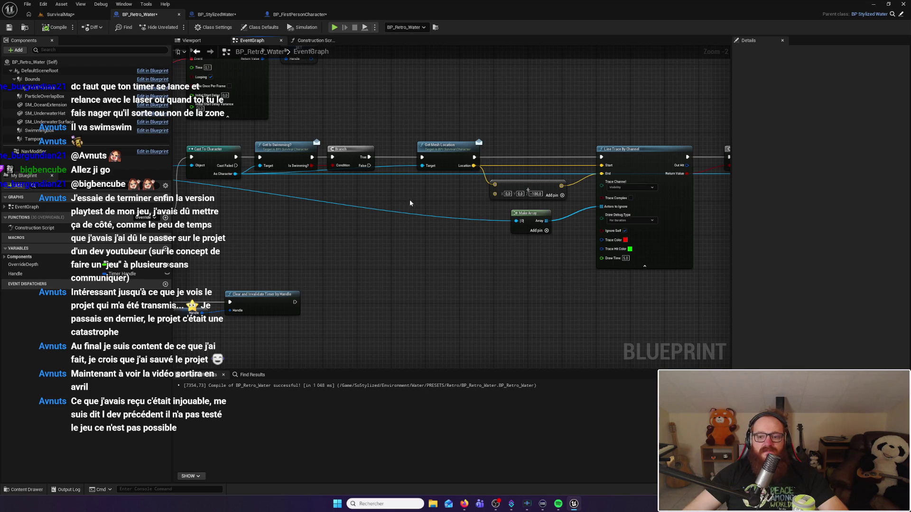
pyautogui.scroll(-2, 410, 203)
pyautogui.moveTo(410, 203)
pyautogui.mouseDown()
pyautogui.moveTo(258, 210)
pyautogui.moveTo(295, 209)
pyautogui.mouseUp()
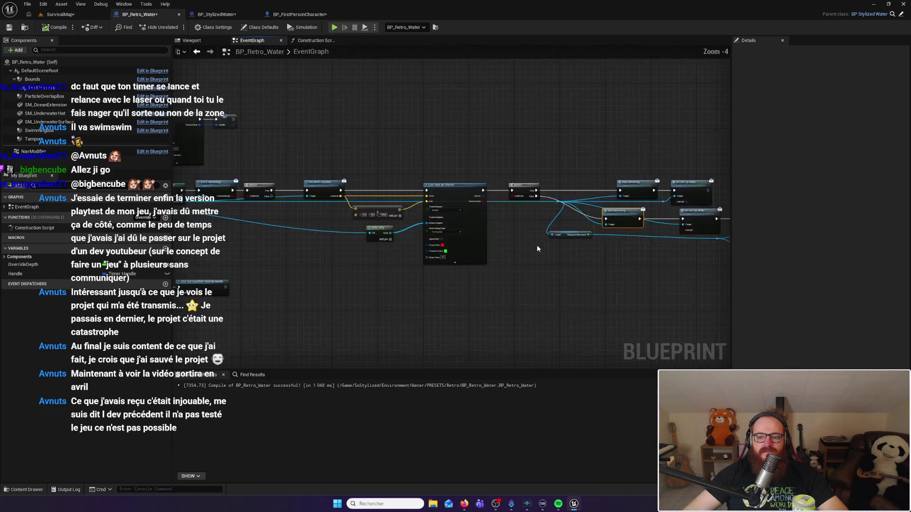
pyautogui.scroll(1, 537, 248)
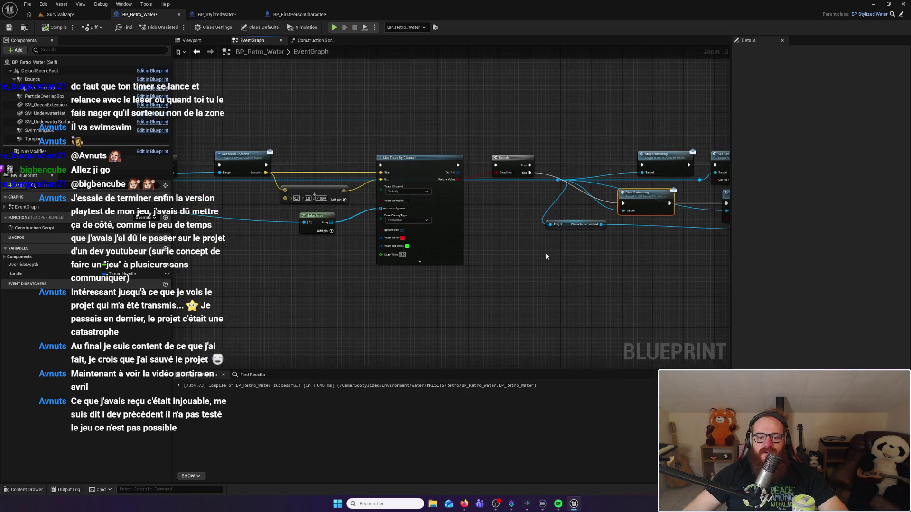
pyautogui.moveTo(293, 104)
pyautogui.mouseDown()
pyautogui.moveTo(488, 115)
pyautogui.moveTo(591, 101)
pyautogui.mouseUp()
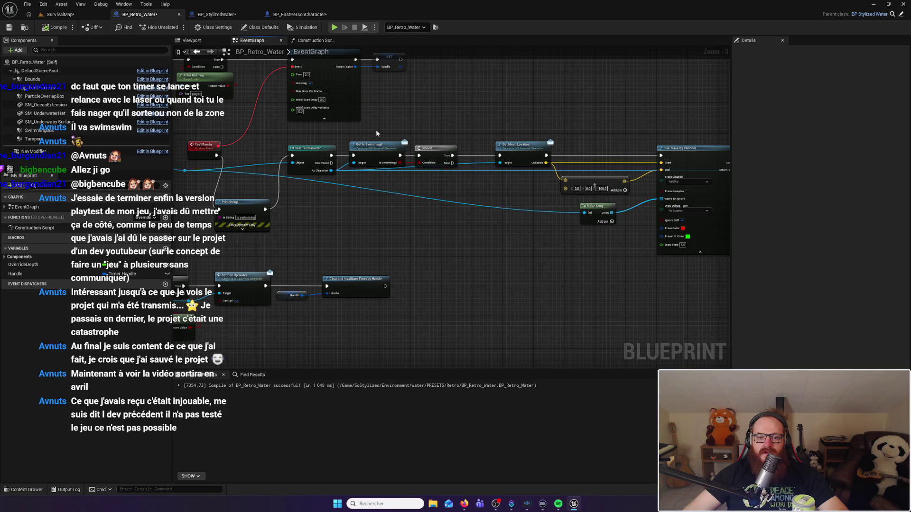
# Step: Break the Cast To Character → Get Is Swimming? link and move that node and the Branch up
pyautogui.keyDown('alt'); pyautogui.click(354, 155); pyautogui.keyUp('alt')
pyautogui.moveTo(392, 144); pyautogui.dragTo(415, 100)
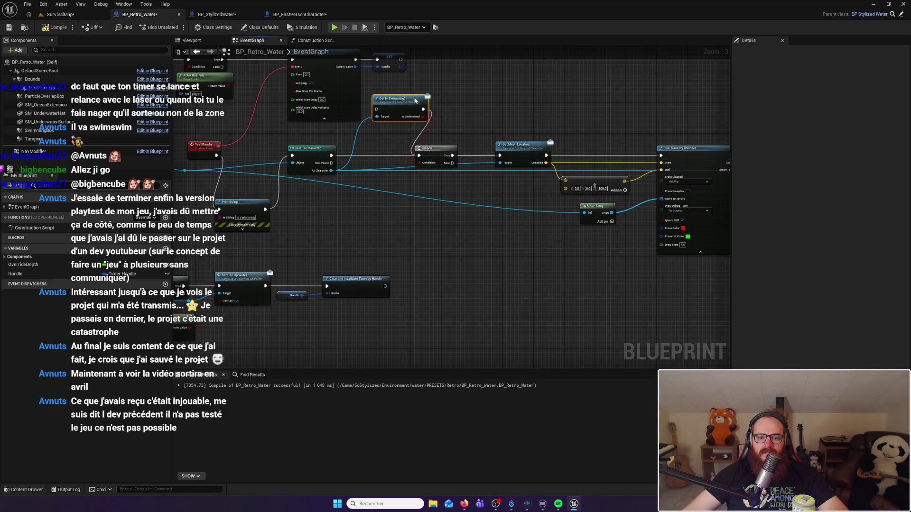
pyautogui.moveTo(432, 147); pyautogui.dragTo(460, 109)
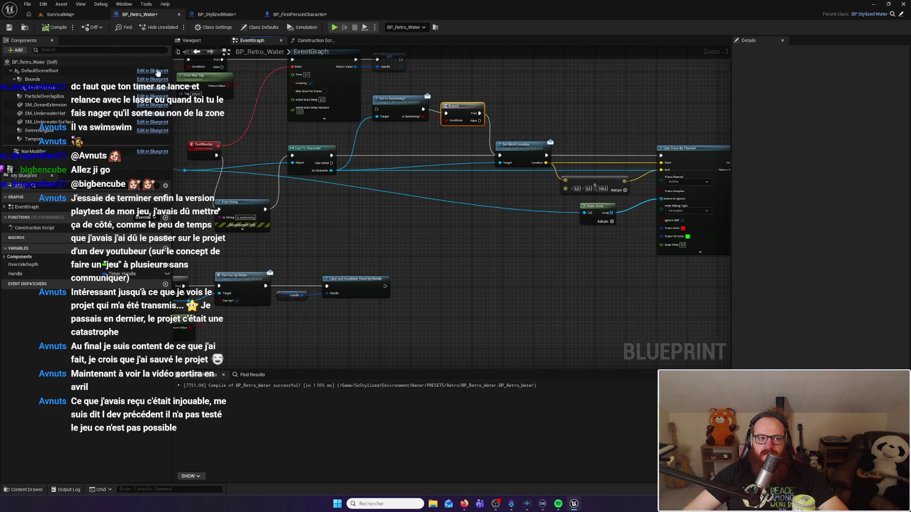
pyautogui.click(60, 14)
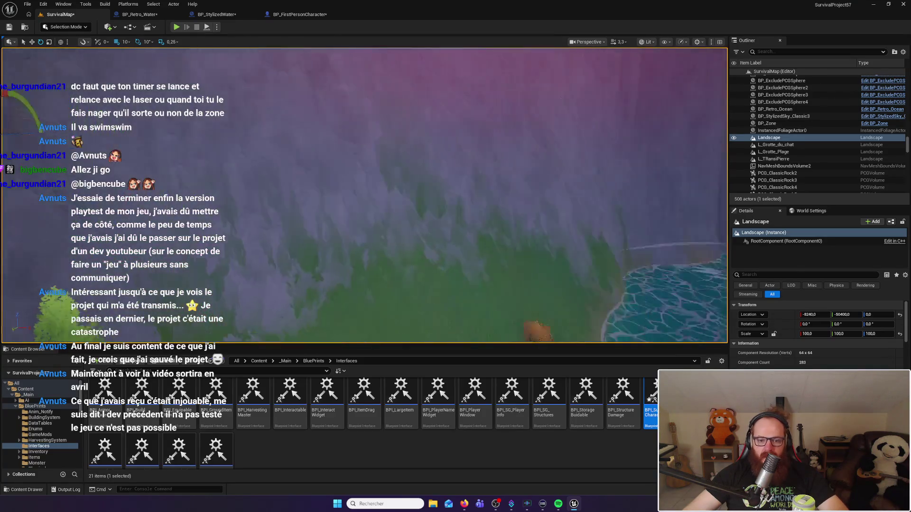
# Step: Start a play session, walk into the lake, swim to the edge and climb onto the grass
pyautogui.click(175, 27)
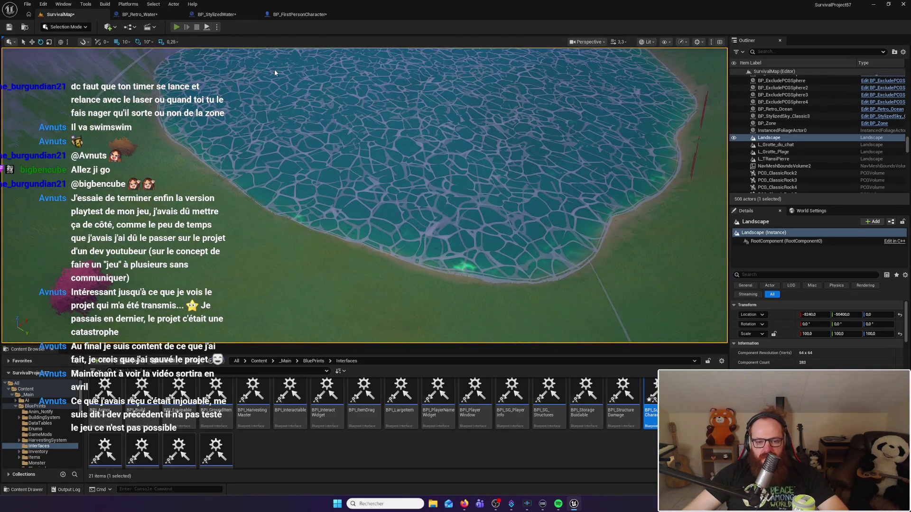
pyautogui.press('w')
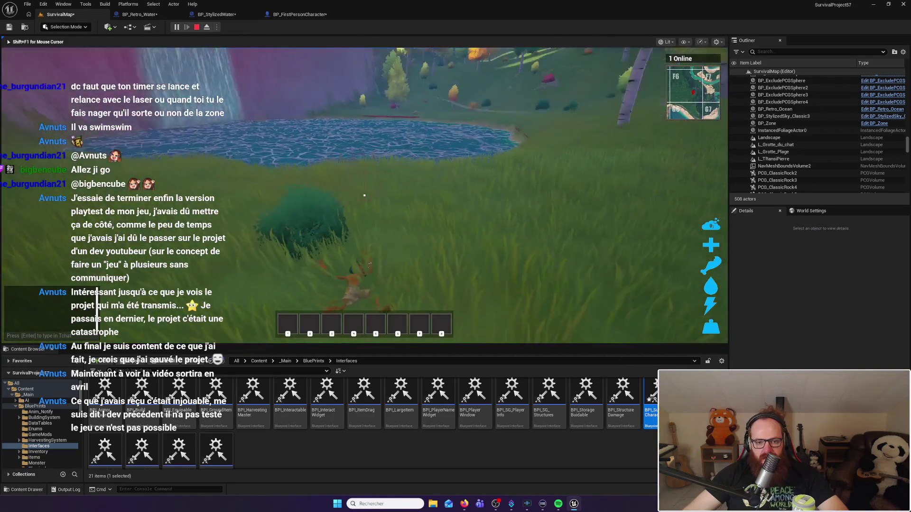
pyautogui.press('w')
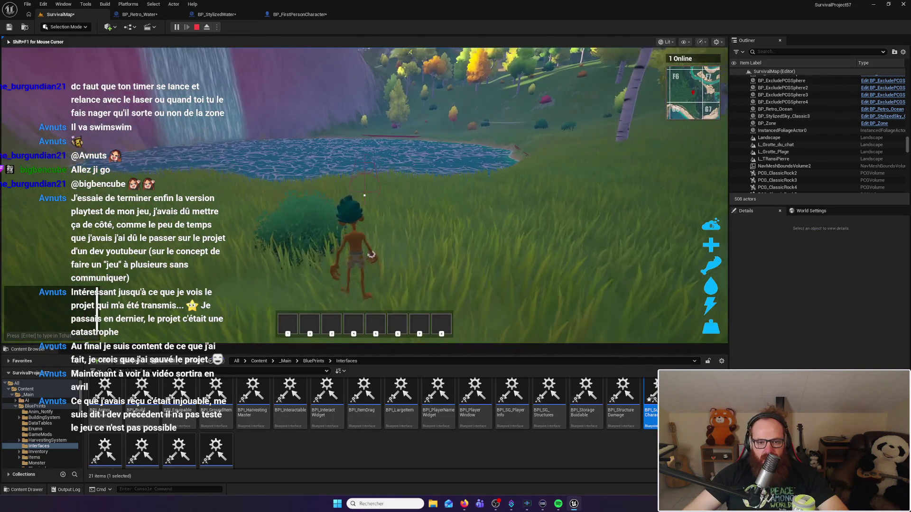
pyautogui.press('w')
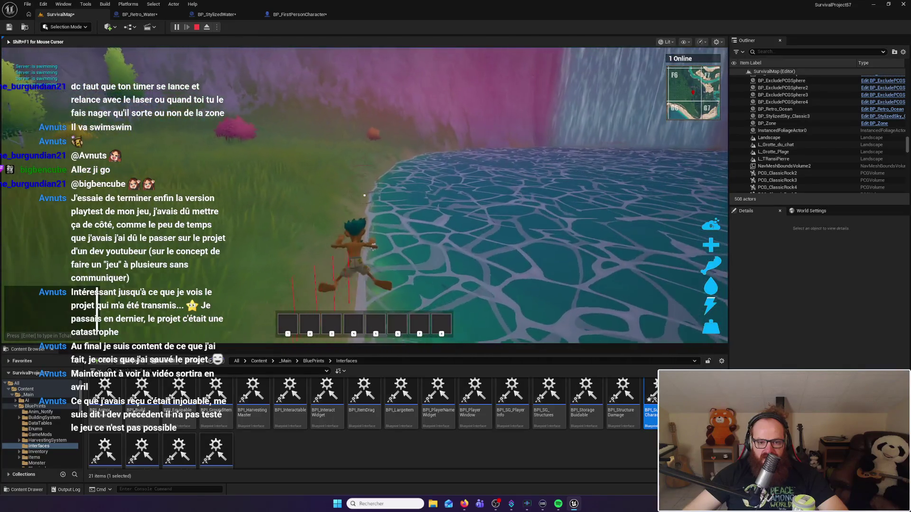
pyautogui.press('w')
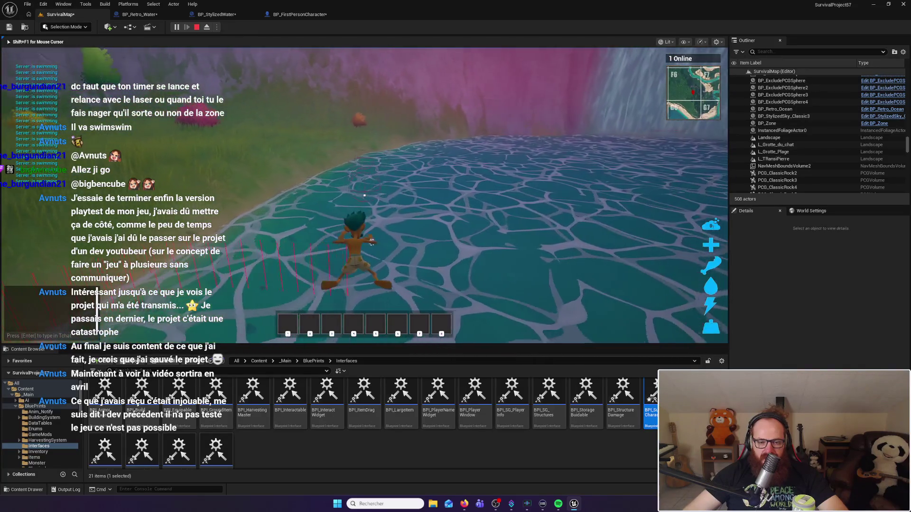
pyautogui.press('w')
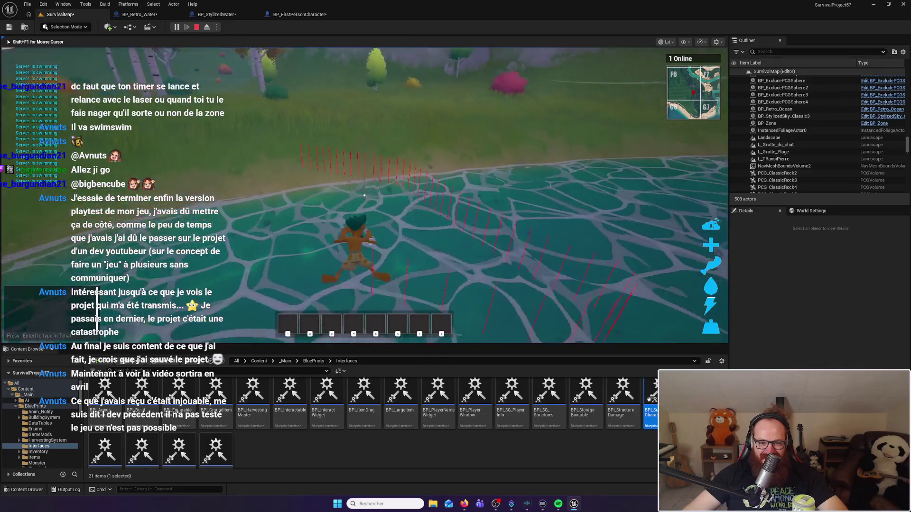
pyautogui.press('w')
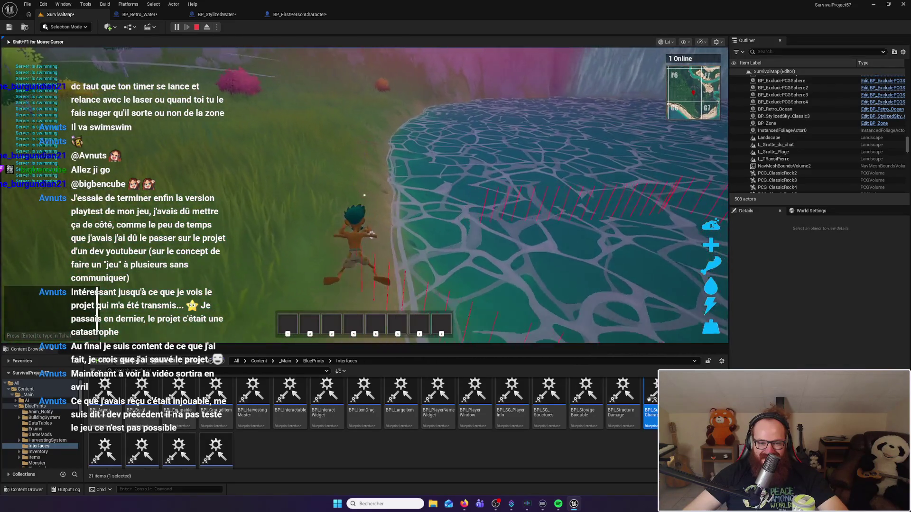
# Step: Re-enter the lake, swim out, dive below the surface, resurface and climb onto the grassy shore
pyautogui.press('w')
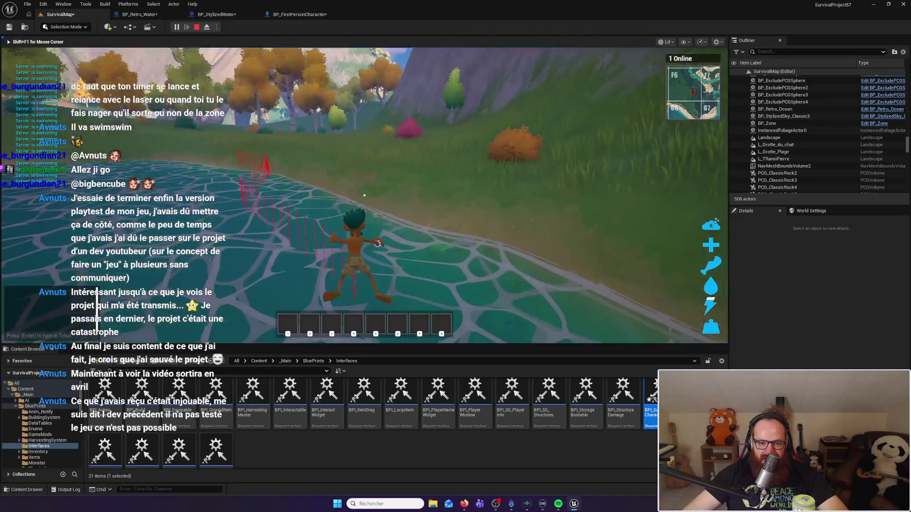
pyautogui.press('w')
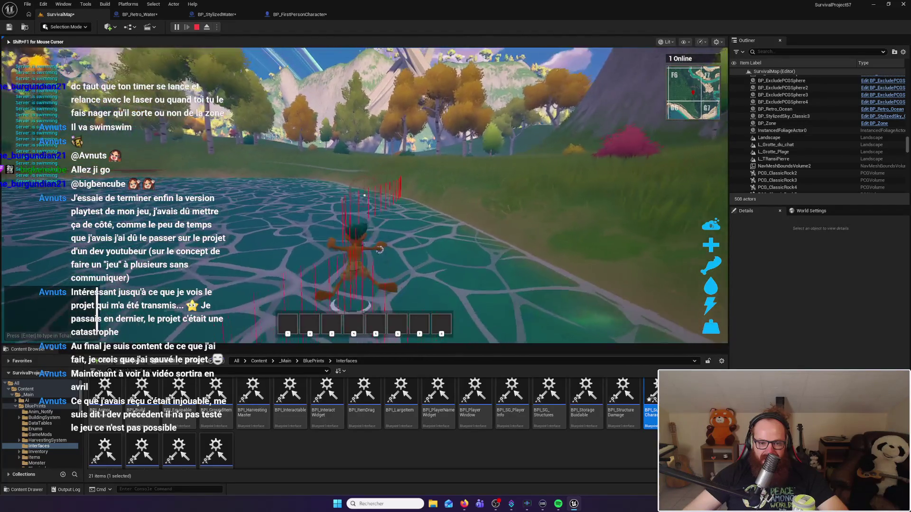
pyautogui.press('w')
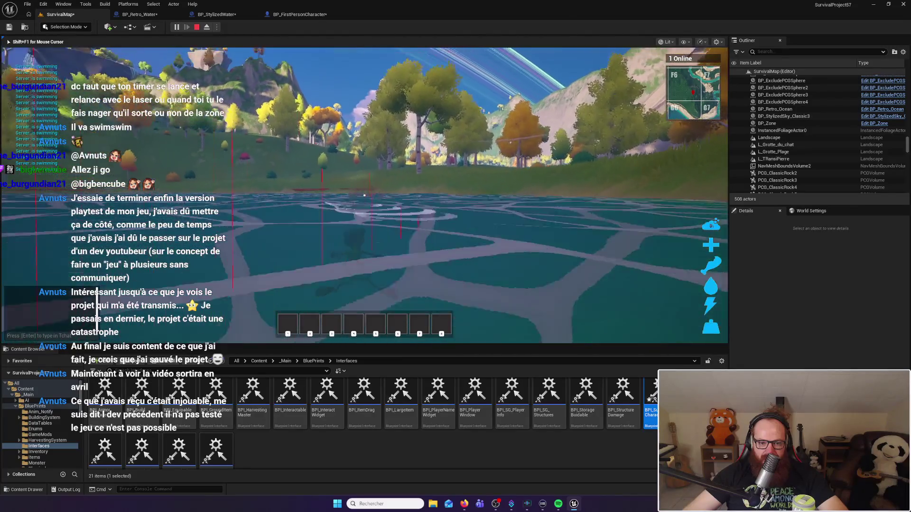
pyautogui.press('w')
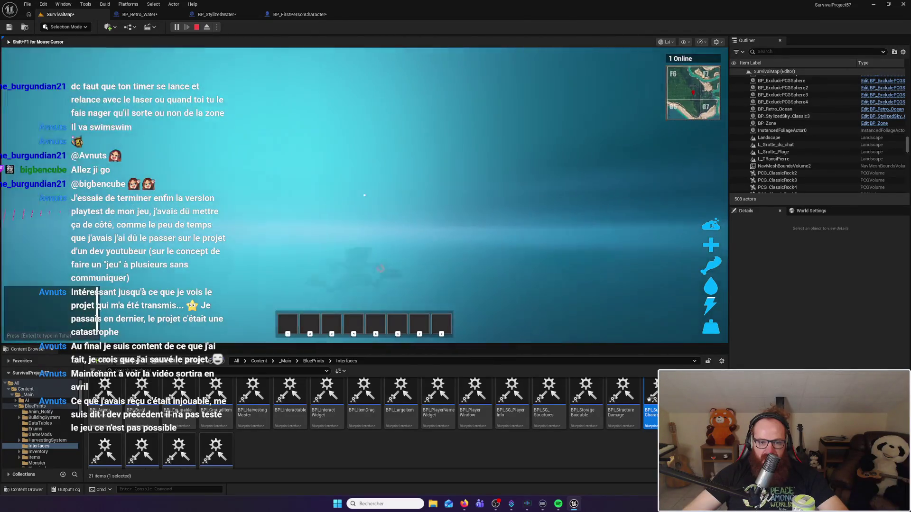
pyautogui.press('w')
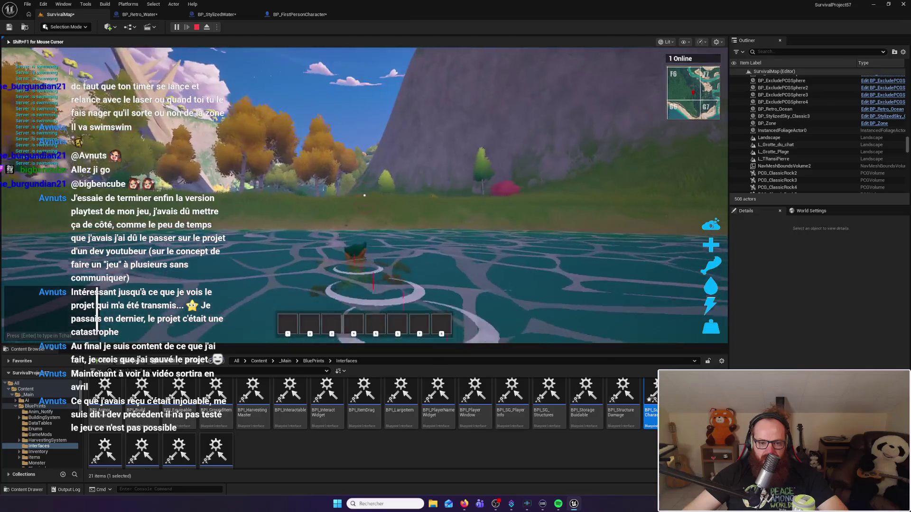
pyautogui.press('w')
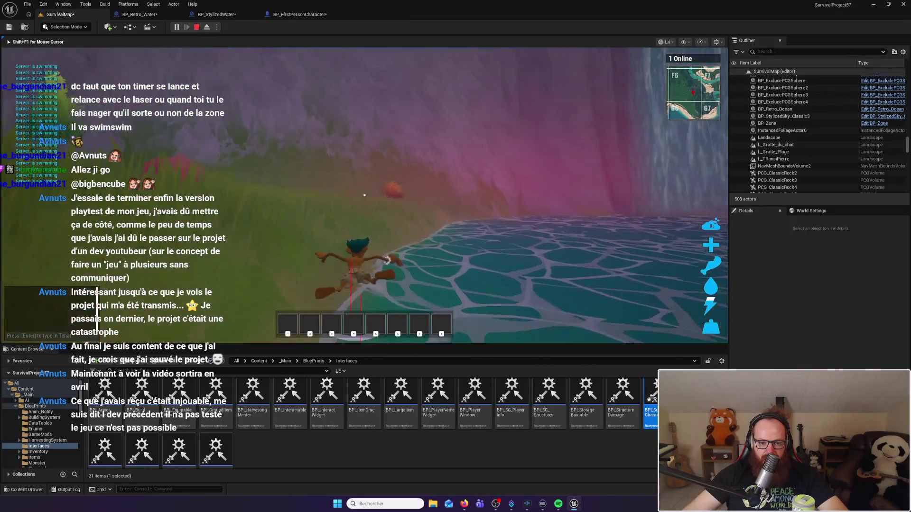
pyautogui.press('w')
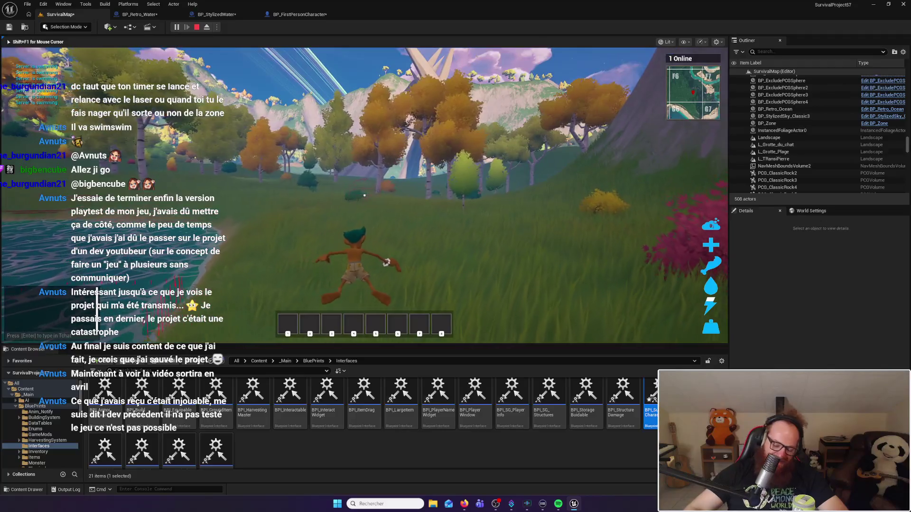
# Step: End play and wire Cast To Character into the inline Get Is Swimming? and Branch nodes
pyautogui.press('Escape')
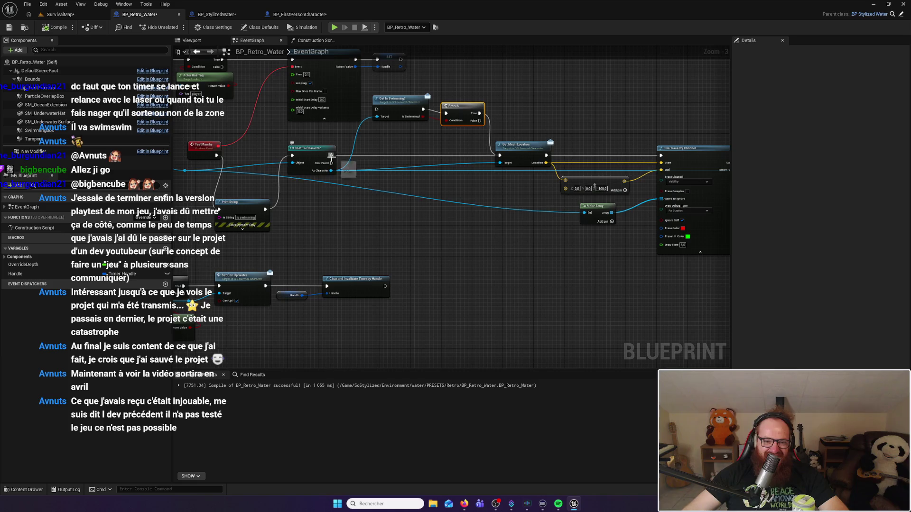
pyautogui.moveTo(331, 155); pyautogui.dragTo(377, 110)
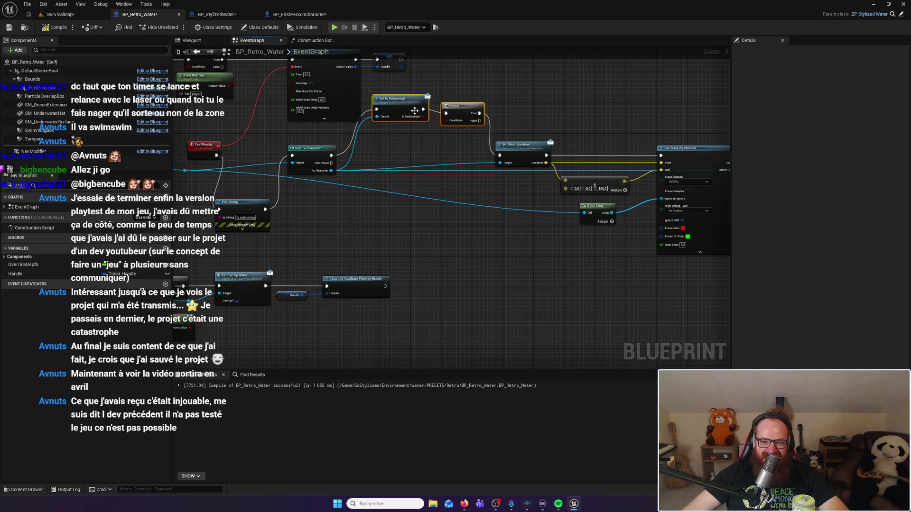
pyautogui.moveTo(414, 110)
pyautogui.mouseDown()
pyautogui.moveTo(407, 166)
pyautogui.moveTo(404, 157)
pyautogui.moveTo(456, 153)
pyautogui.mouseUp()
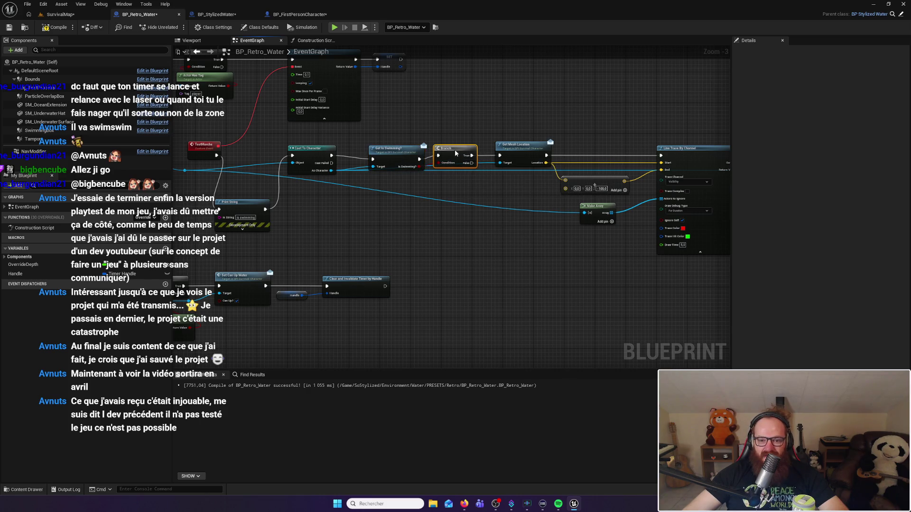
# Step: Play SurvivalMap again, swim toward the pink cliff, dive deeper, then rise to the surface
pyautogui.click(70, 18)
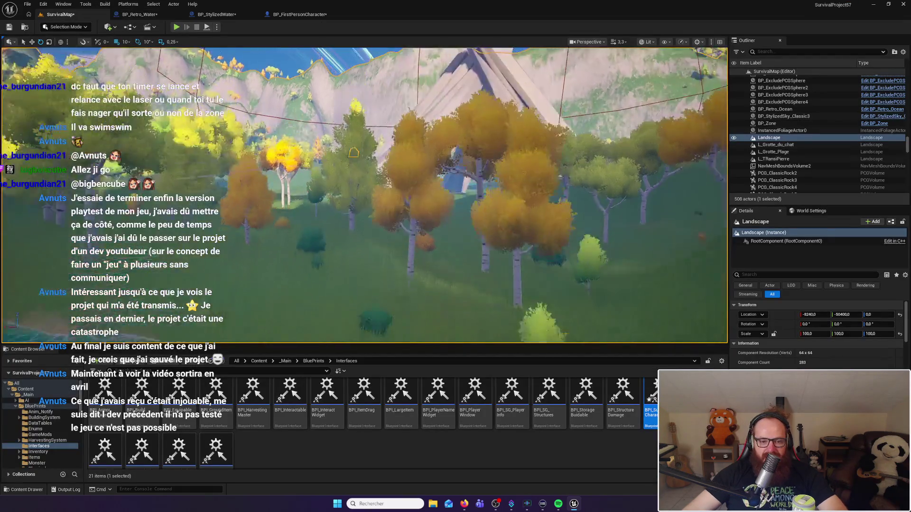
pyautogui.hotkey('alt', 'p')
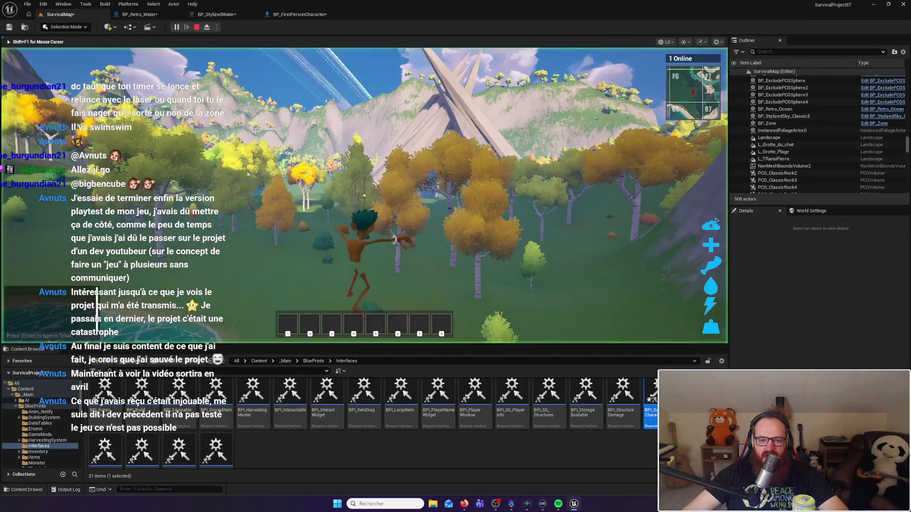
pyautogui.press('w')
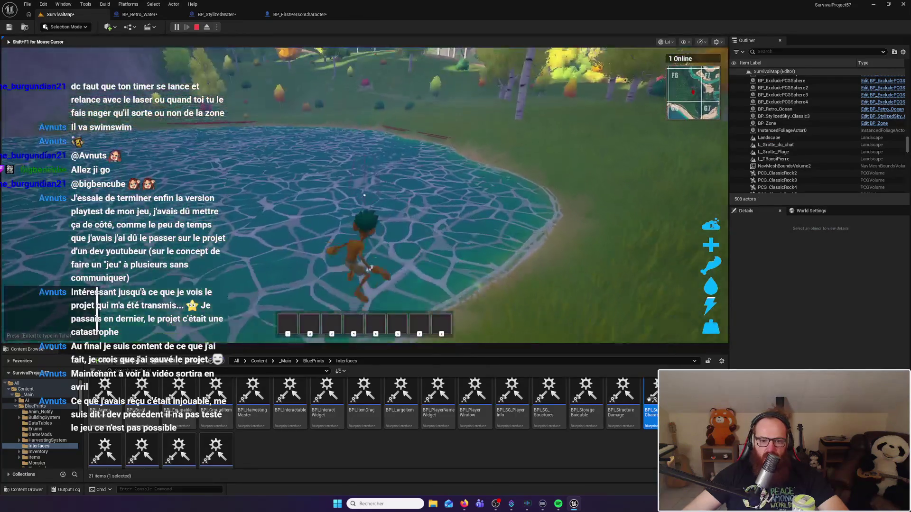
pyautogui.press('w')
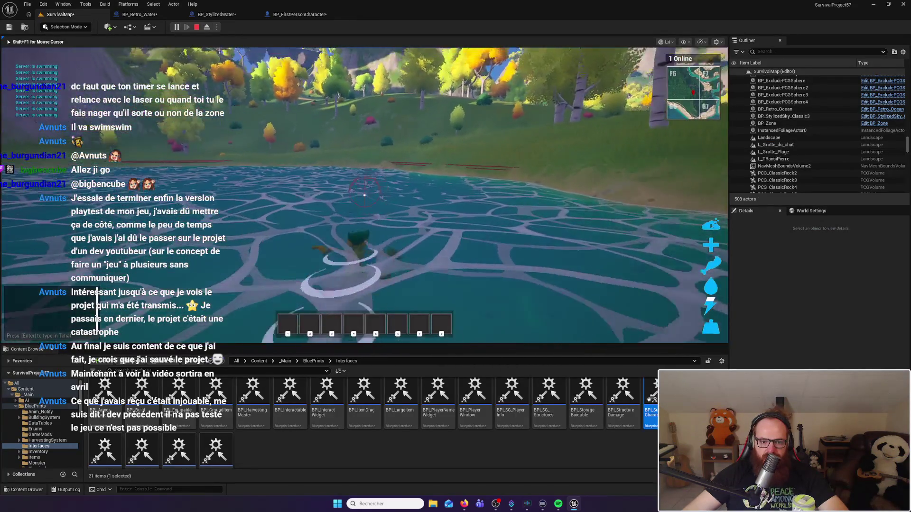
pyautogui.press('w')
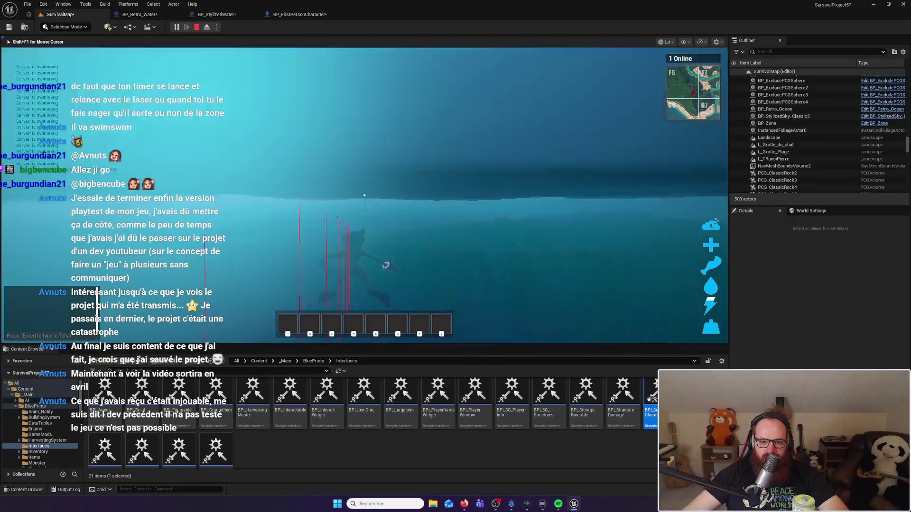
pyautogui.press('w')
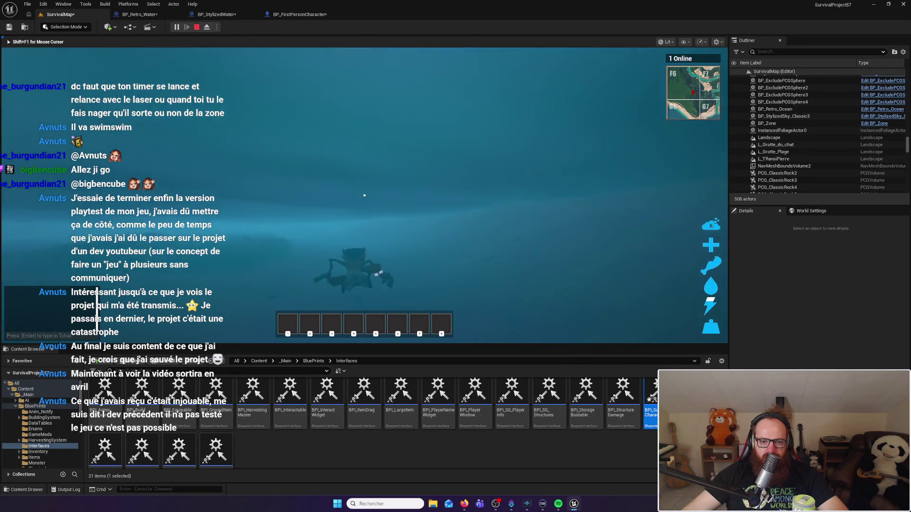
pyautogui.press('space')
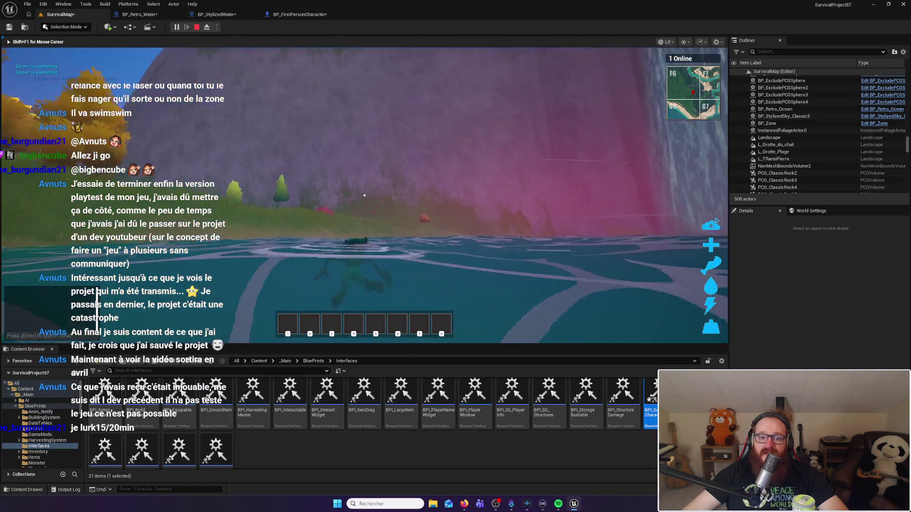
# Step: Climb onto the grass, walk to a bush and gather BeechLeaf items
pyautogui.press('w')
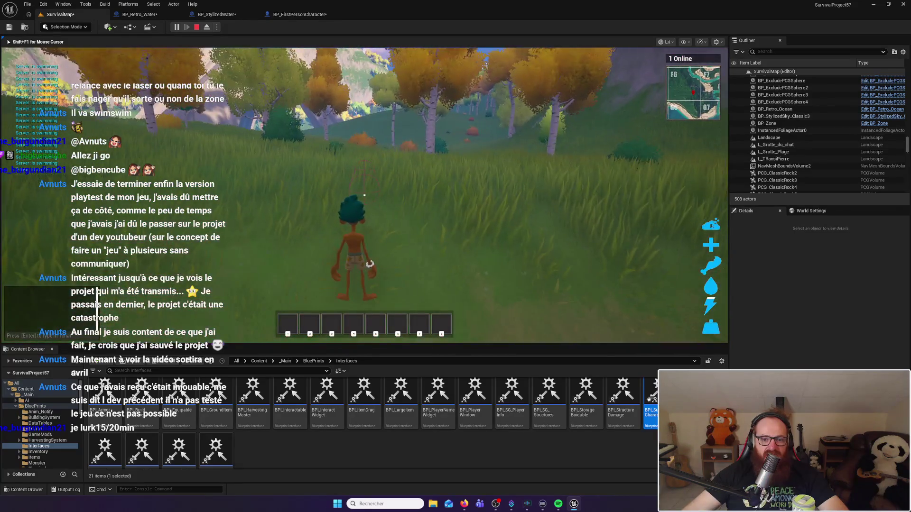
pyautogui.press('w')
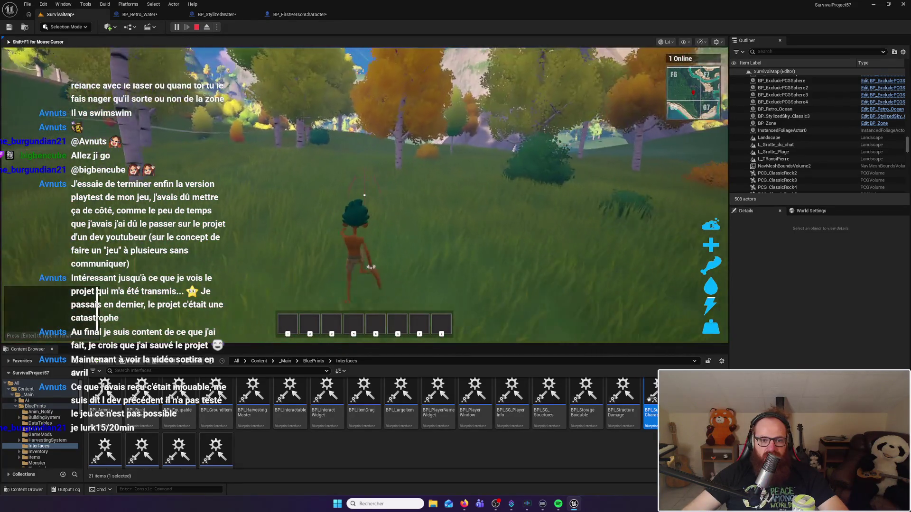
pyautogui.press('w')
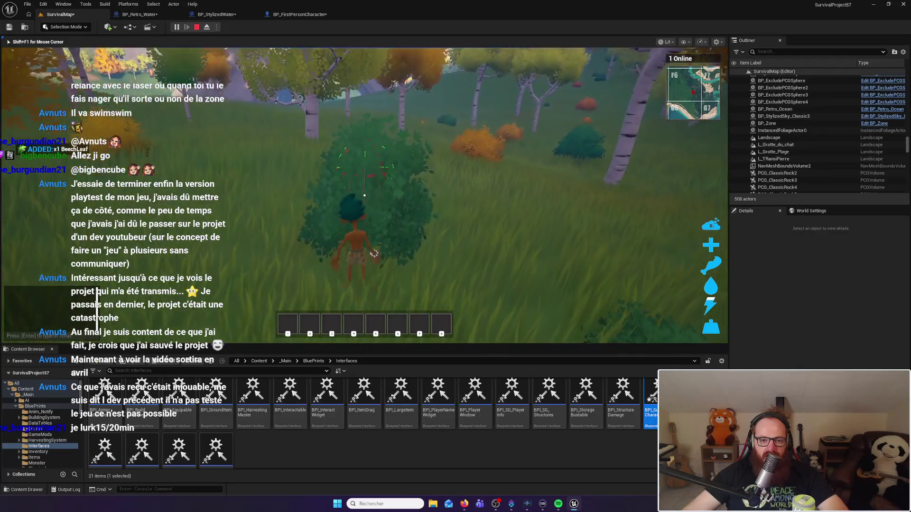
pyautogui.press('e')
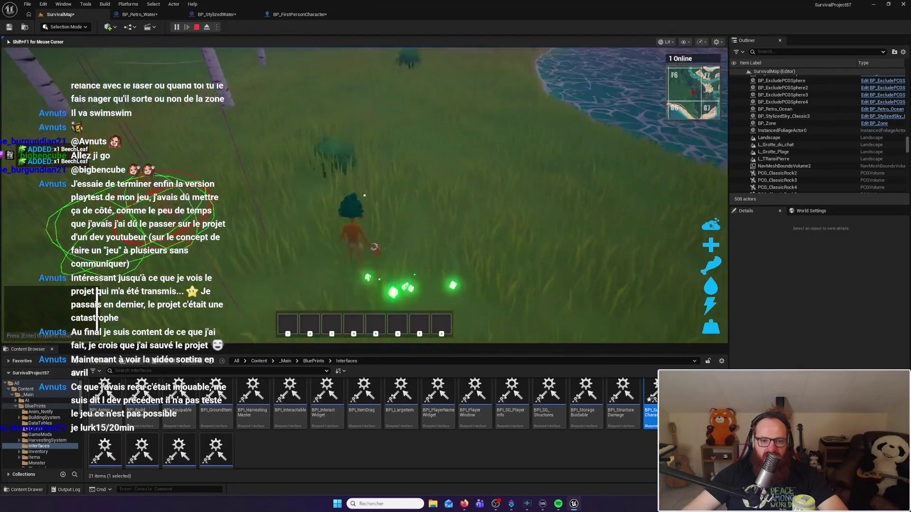
pyautogui.press('e')
pyautogui.press('w')
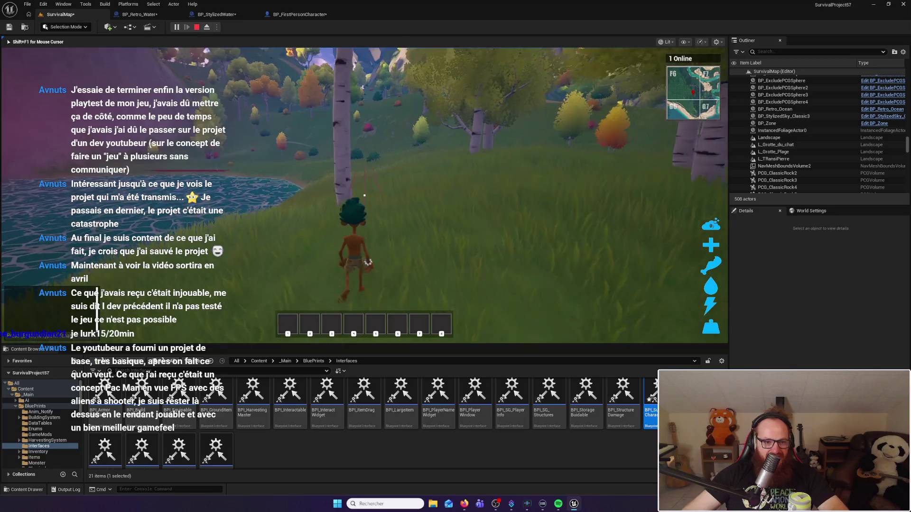
# Step: Run between the lake and the grassy slope, swimming and walking out toward the trees
pyautogui.press('w')
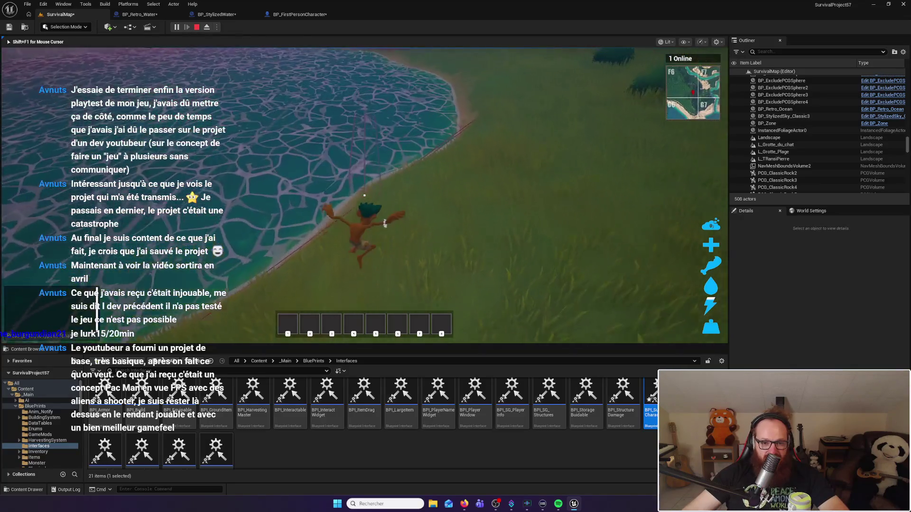
pyautogui.press('w')
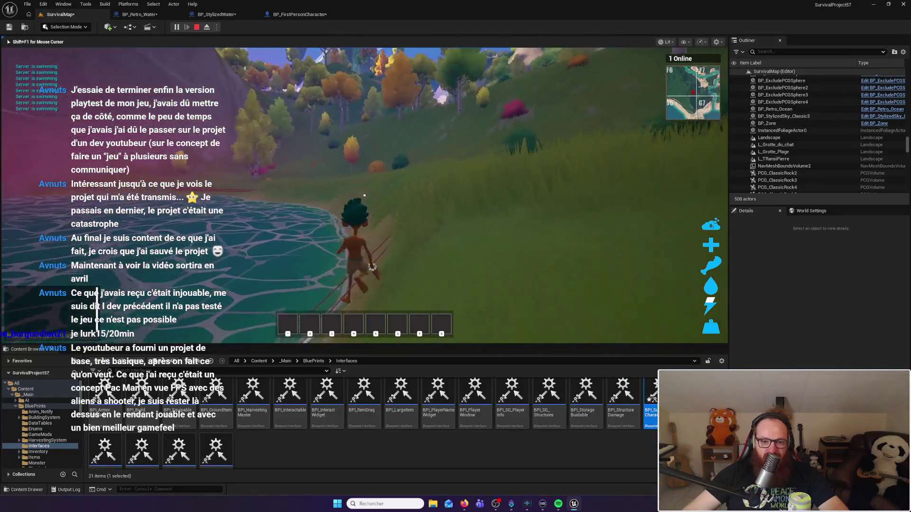
pyautogui.press('w')
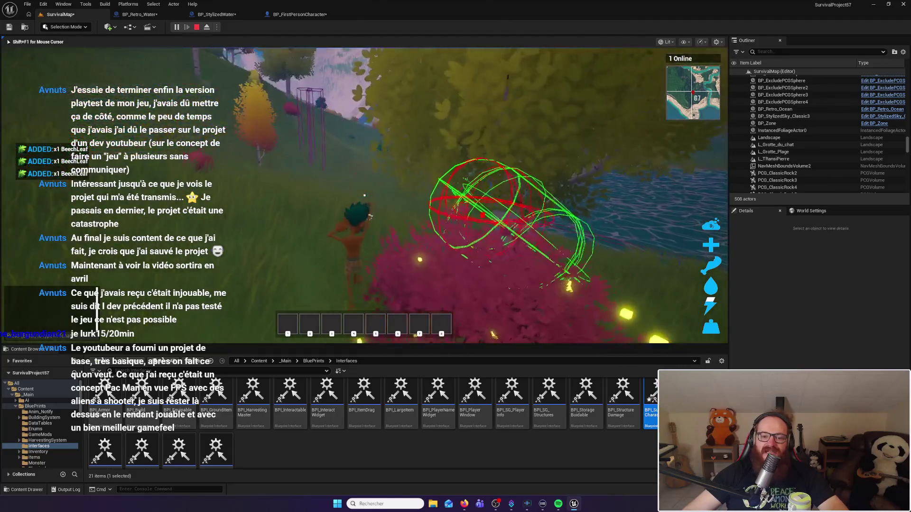
pyautogui.press('w')
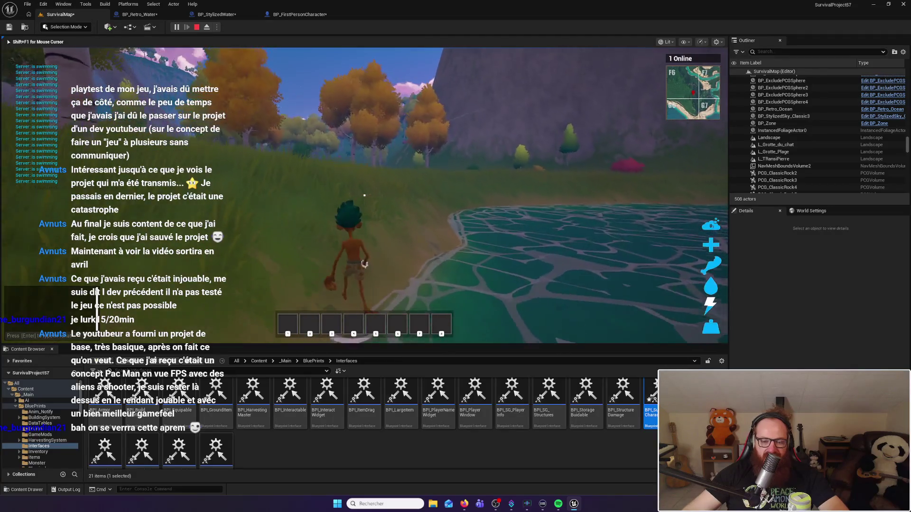
pyautogui.press('w')
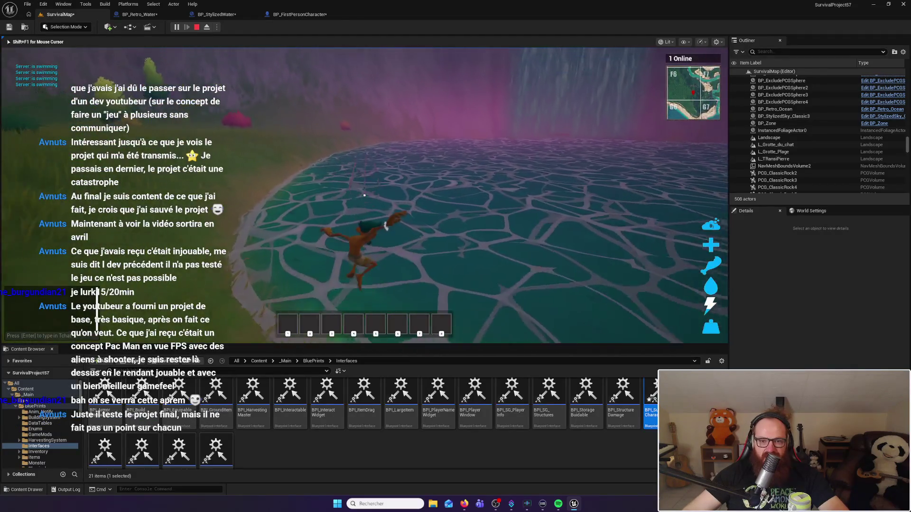
pyautogui.press('w')
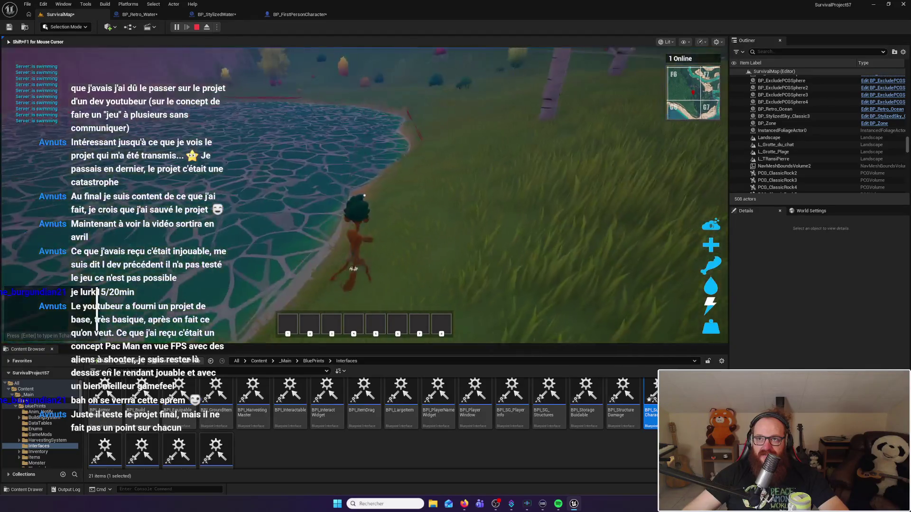
pyautogui.press('w')
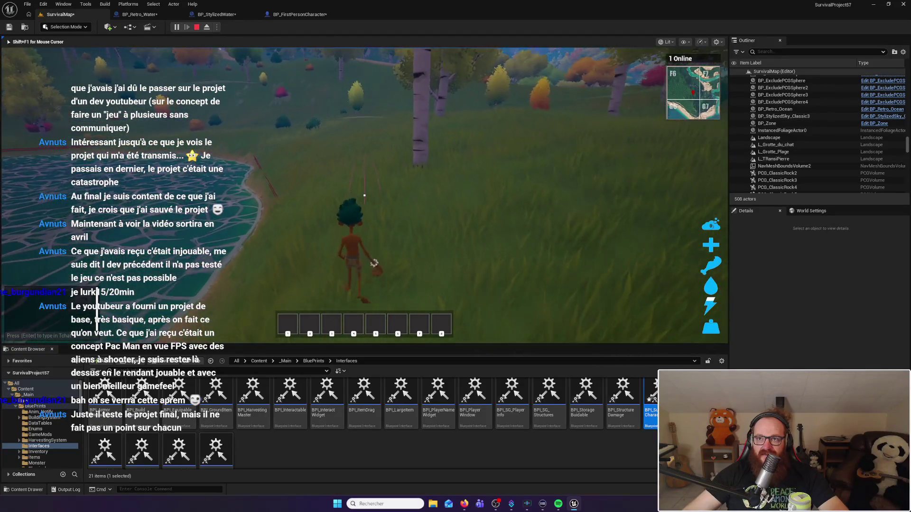
pyautogui.press('w')
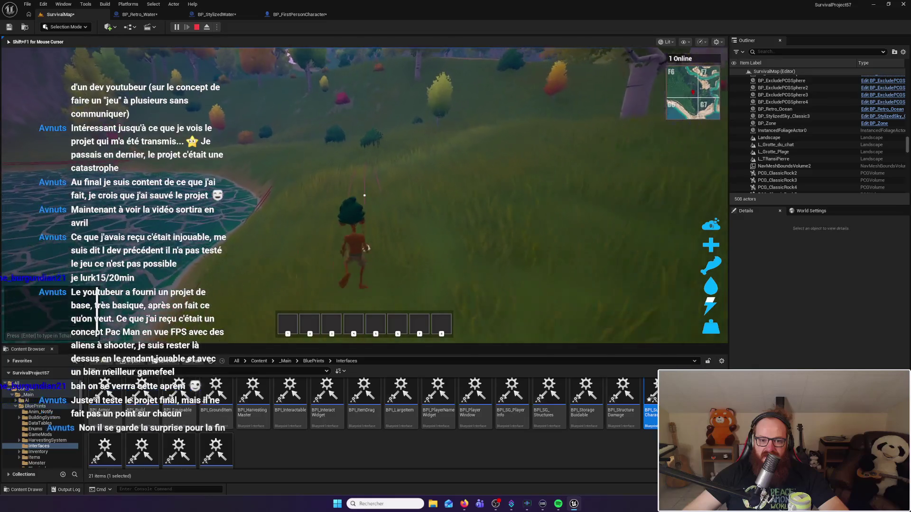
pyautogui.press('w')
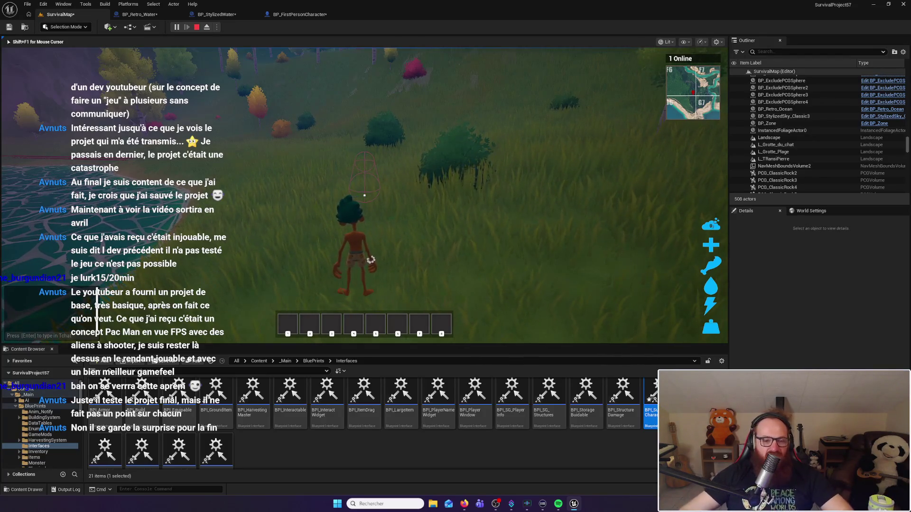
# Step: Harvest beech leaves from nearby plants and the large bush, then swim the pond and climb out
pyautogui.press('w')
pyautogui.press('e')
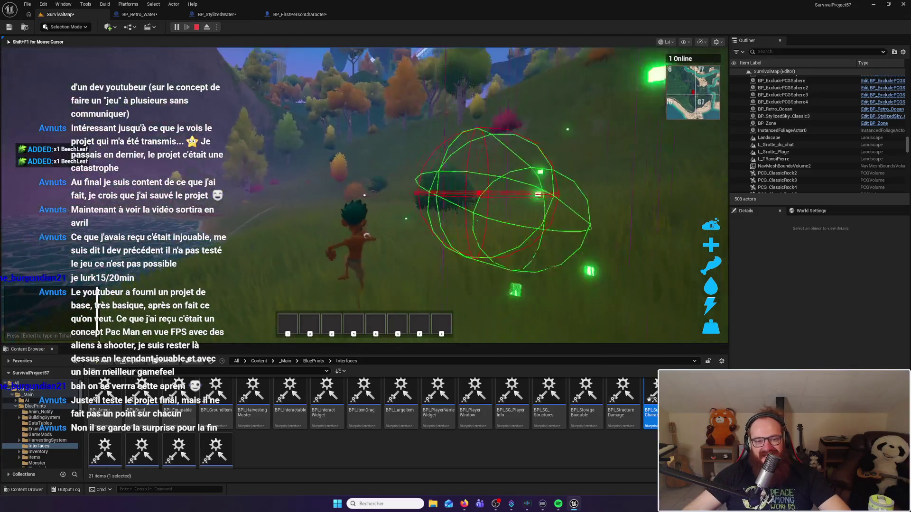
pyautogui.press('e')
pyautogui.press('e')
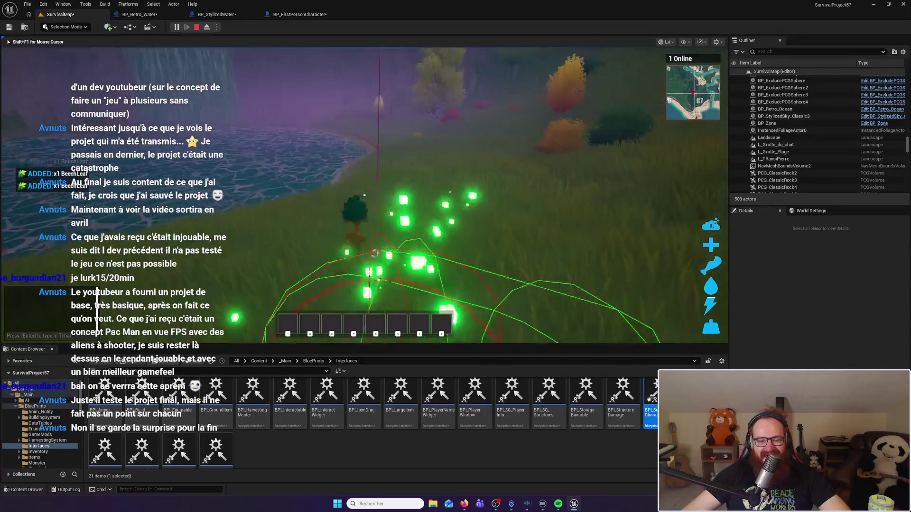
pyautogui.press('w')
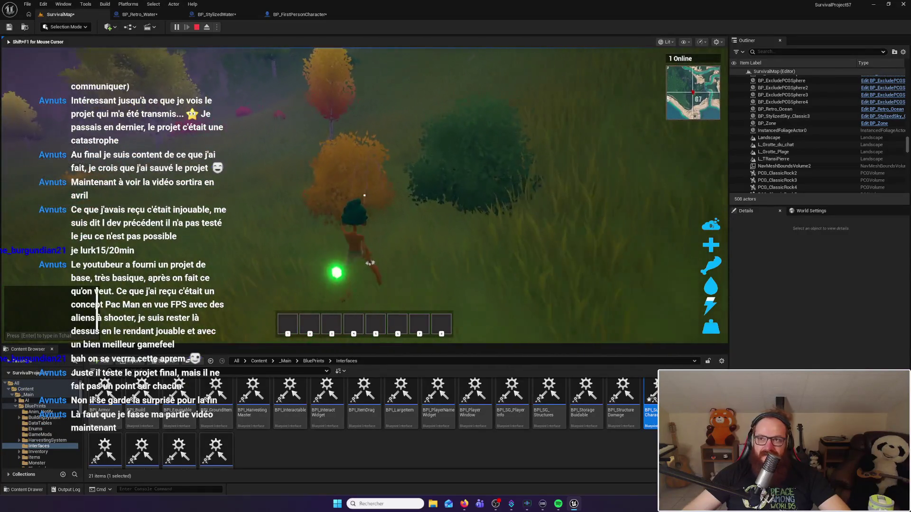
pyautogui.press('e')
pyautogui.press('w')
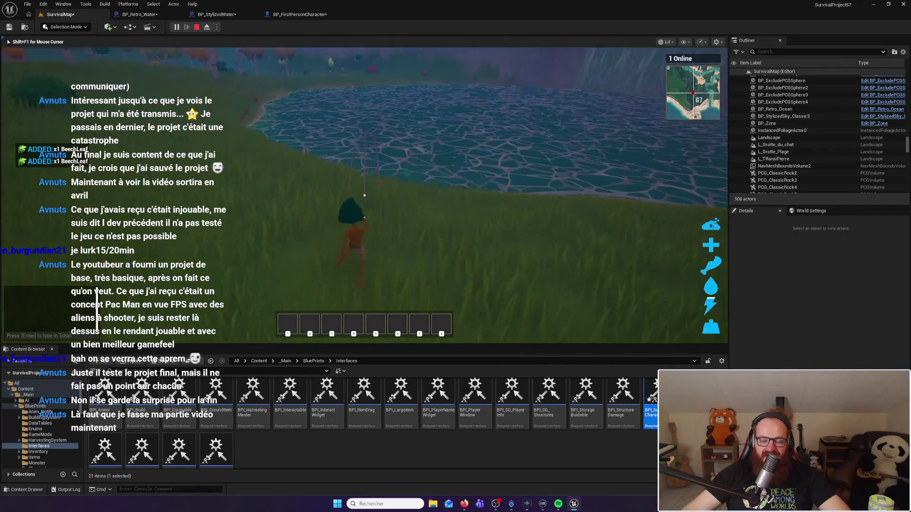
pyautogui.press('w')
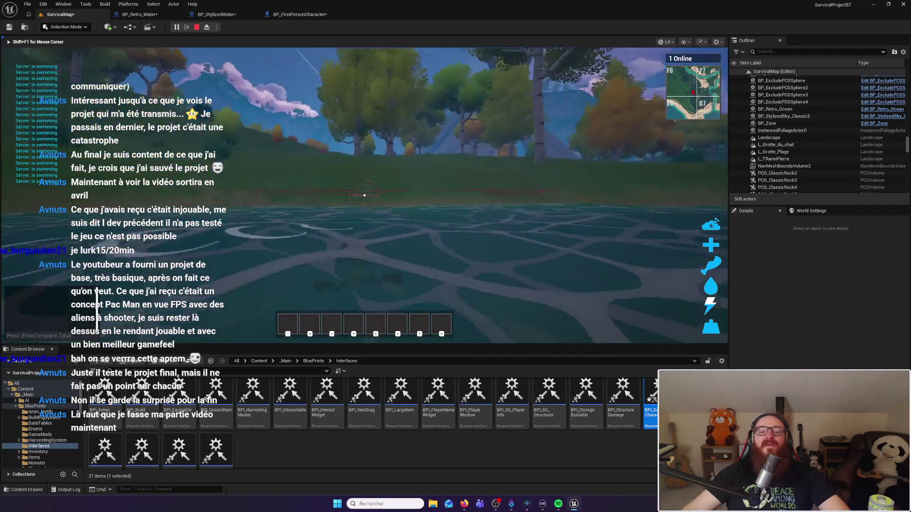
pyautogui.press('w')
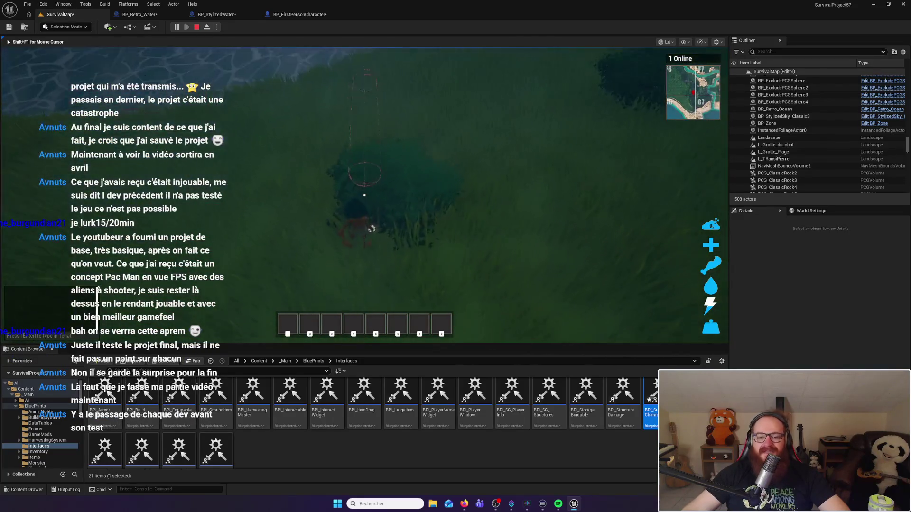
# Step: Harvest two more beech leaves, then wade into the lake and dive underwater
pyautogui.click(364, 195)
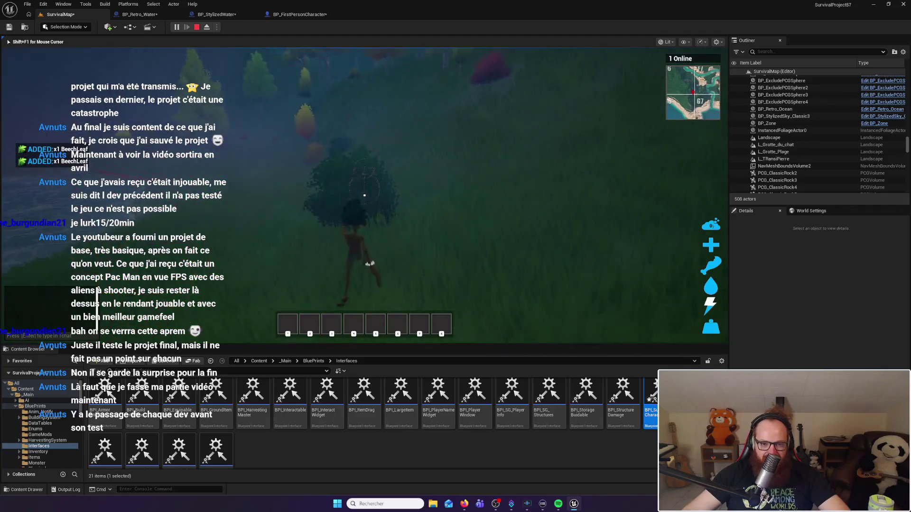
pyautogui.click(364, 195)
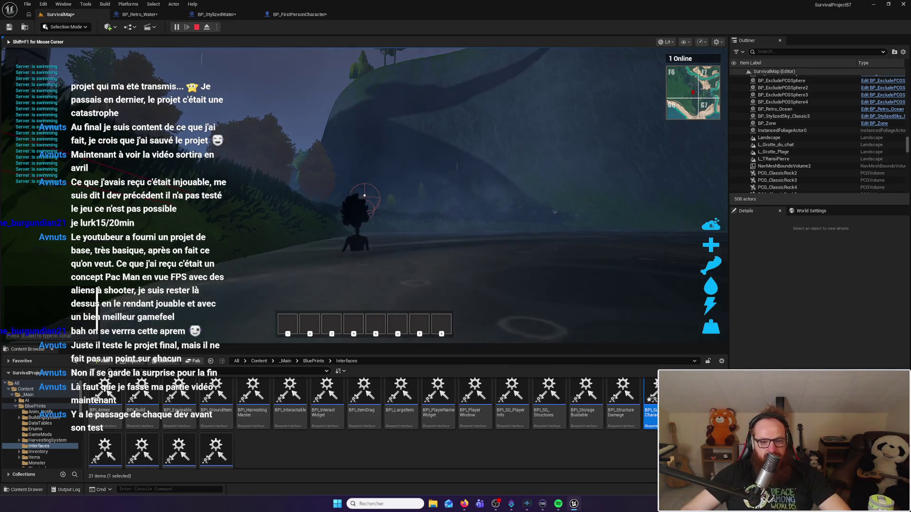
pyautogui.press('a')
pyautogui.press('w')
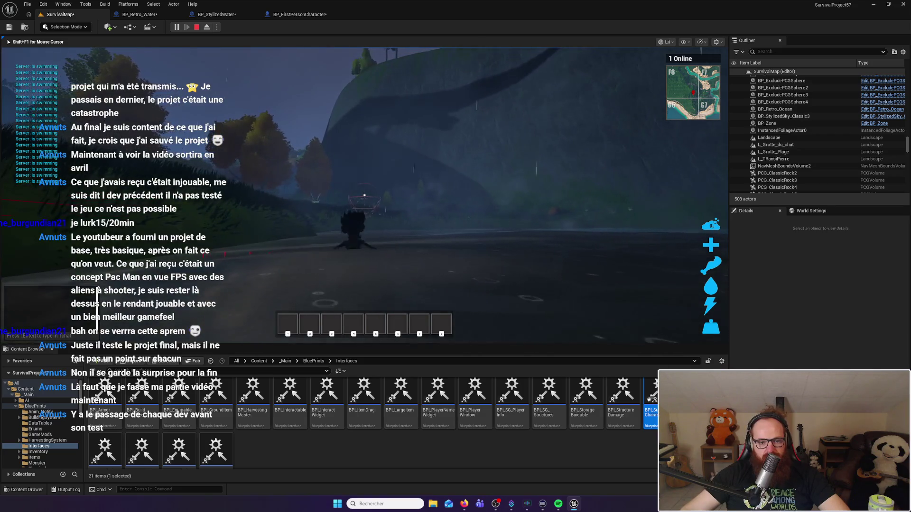
pyautogui.press('w')
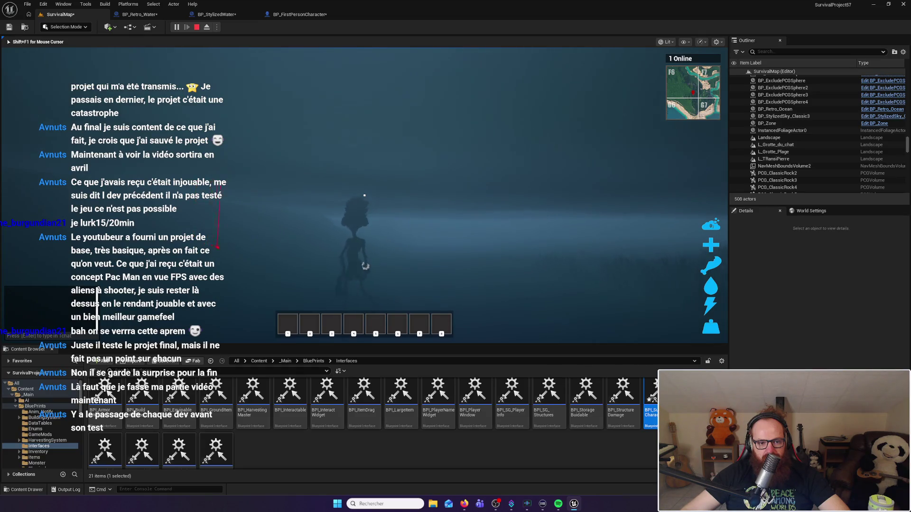
# Step: Swim back to shore, stop the play session and return to BP_Retro_Water
pyautogui.press('w')
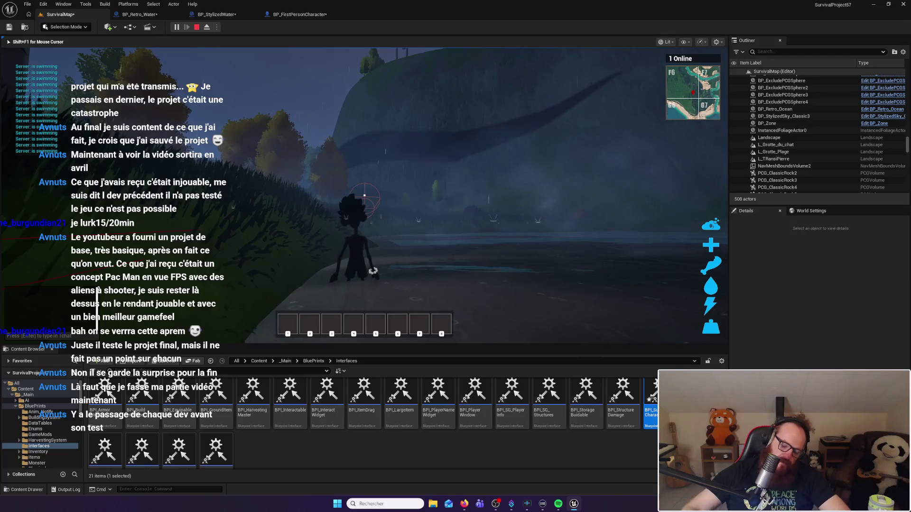
pyautogui.press('Escape')
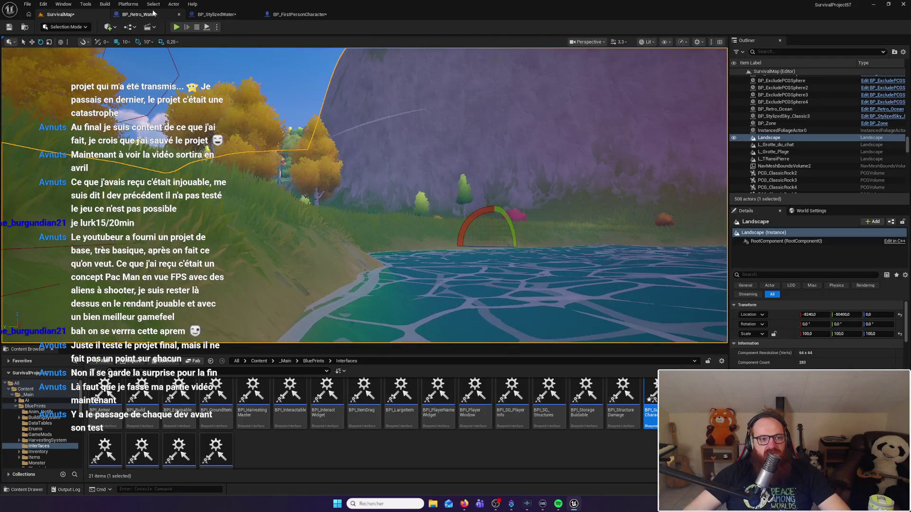
pyautogui.click(153, 14)
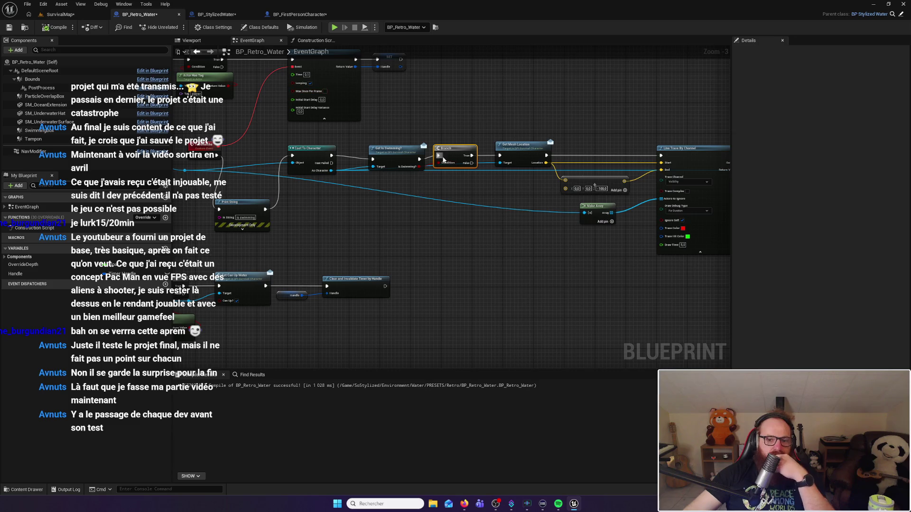
# Step: Pan BP_Retro_Water's EventGraph across the line trace and Stop Swimming nodes
pyautogui.moveTo(436, 109); pyautogui.dragTo(425, 115)
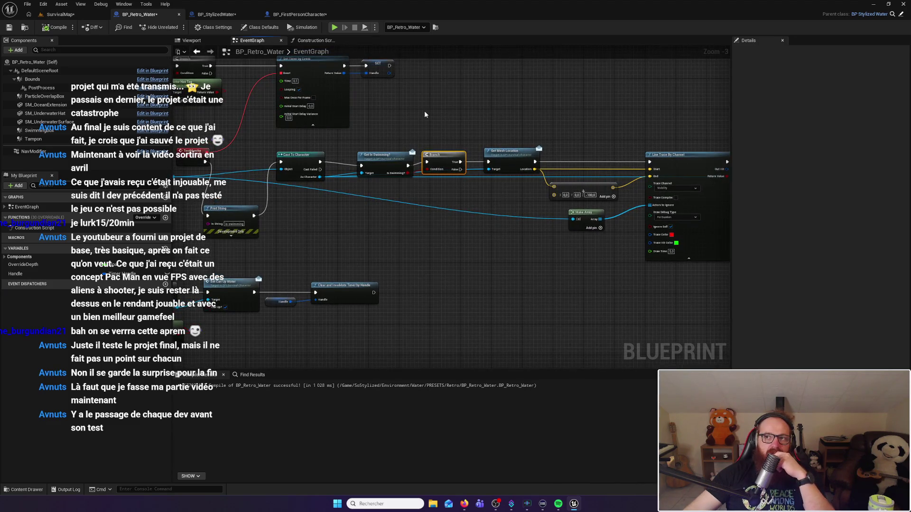
pyautogui.moveTo(506, 129); pyautogui.dragTo(477, 124)
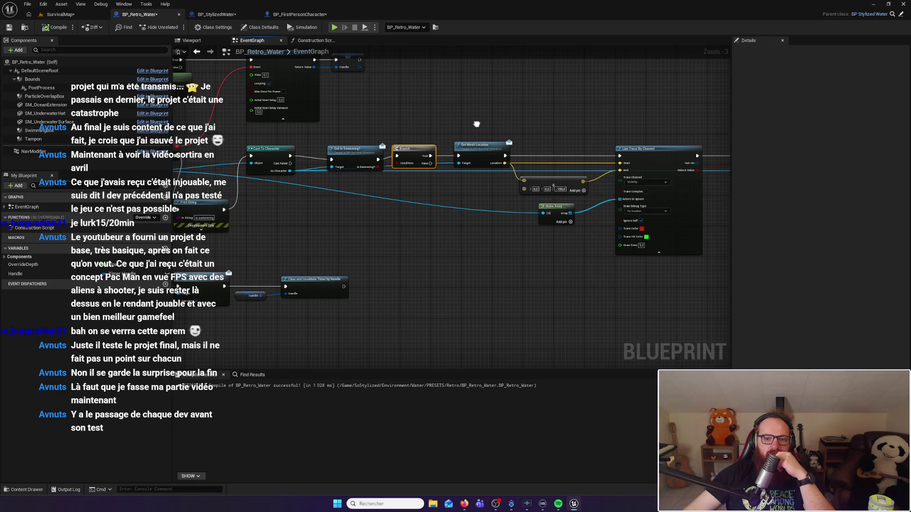
pyautogui.moveTo(418, 124); pyautogui.dragTo(285, 123)
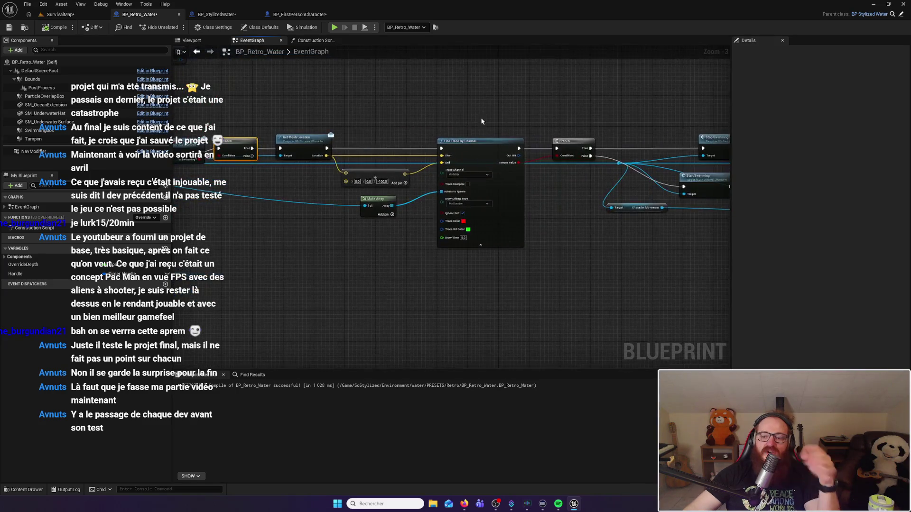
pyautogui.moveTo(484, 122); pyautogui.dragTo(346, 127)
pyautogui.moveTo(522, 119)
pyautogui.mouseDown()
pyautogui.moveTo(451, 106)
pyautogui.moveTo(311, 110)
pyautogui.moveTo(515, 109)
pyautogui.moveTo(507, 143)
pyautogui.moveTo(395, 276)
pyautogui.moveTo(411, 288)
pyautogui.mouseUp()
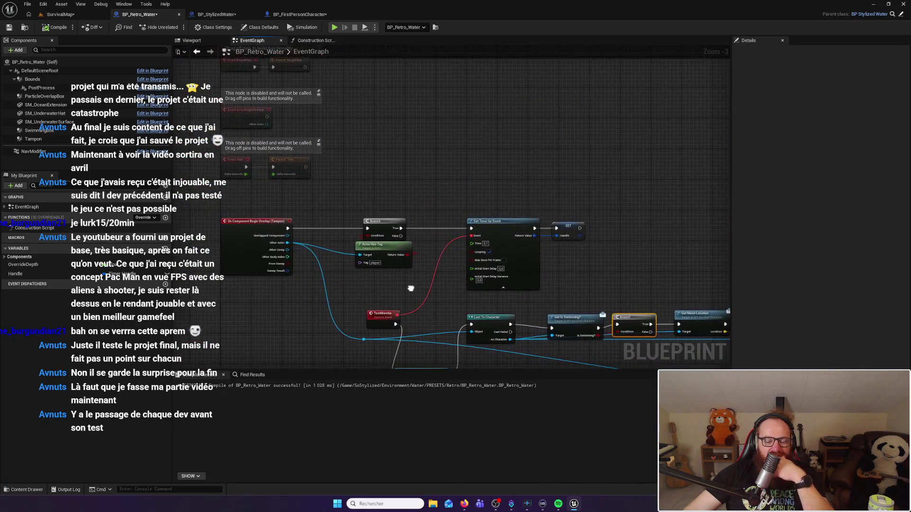
# Step: Review BP_StylizedWater's zoomed-out graph with its coloured comment groups
pyautogui.click(217, 14)
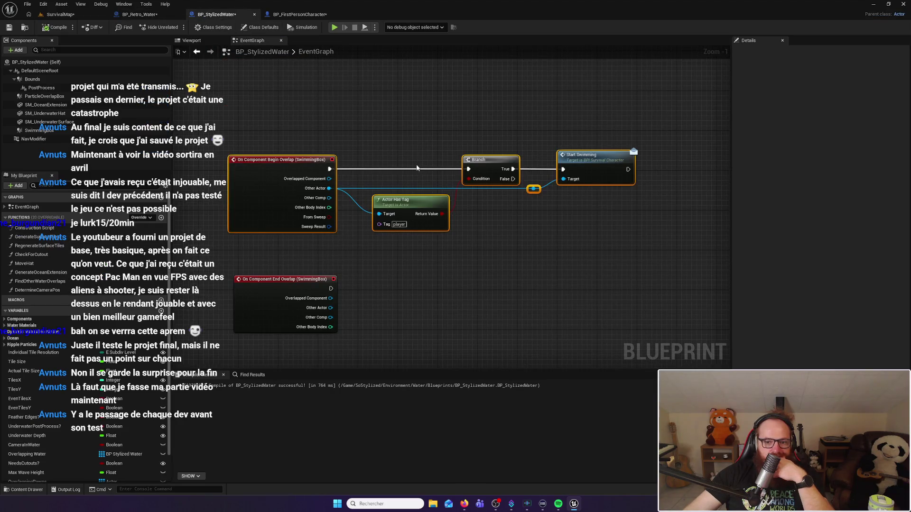
pyautogui.scroll(-7, 417, 168)
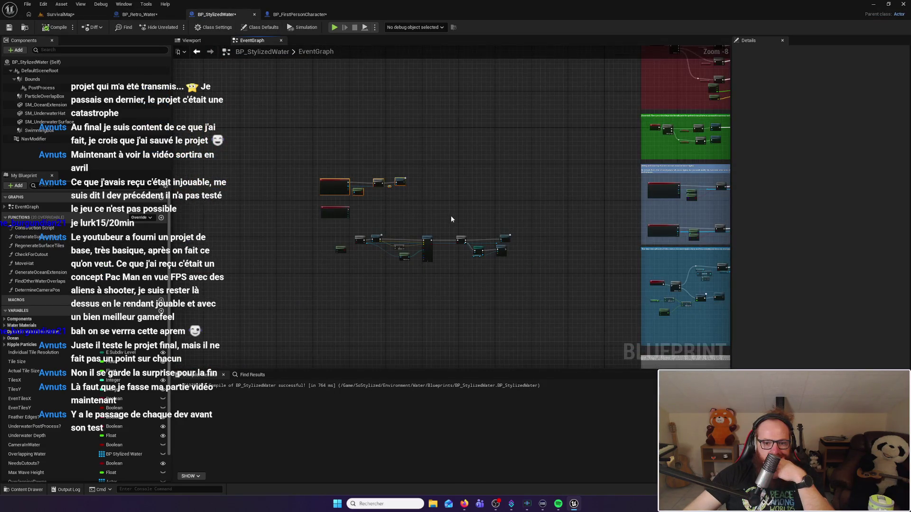
pyautogui.moveTo(449, 198); pyautogui.dragTo(331, 184)
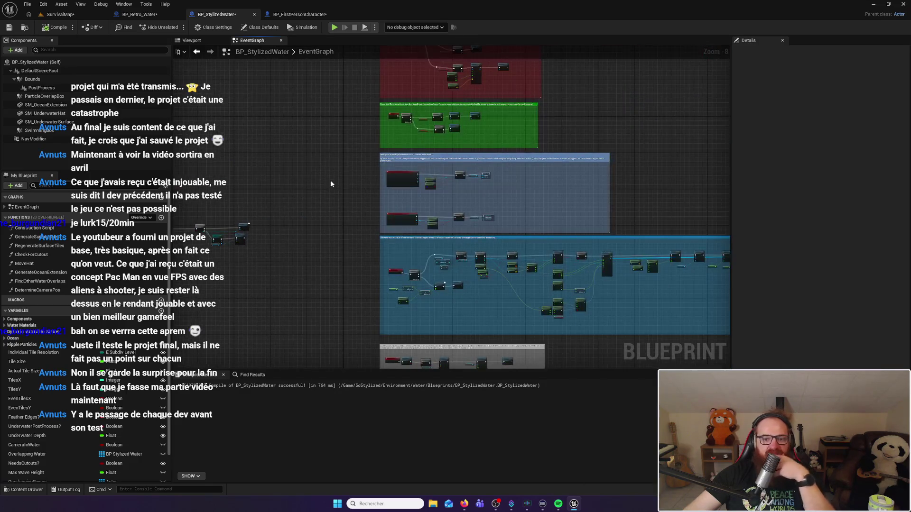
# Step: Survey BP_FirstPersonCharacter's movement, camera, jump, hotbar, attack, Skill Points and Interact groups
pyautogui.click(299, 14)
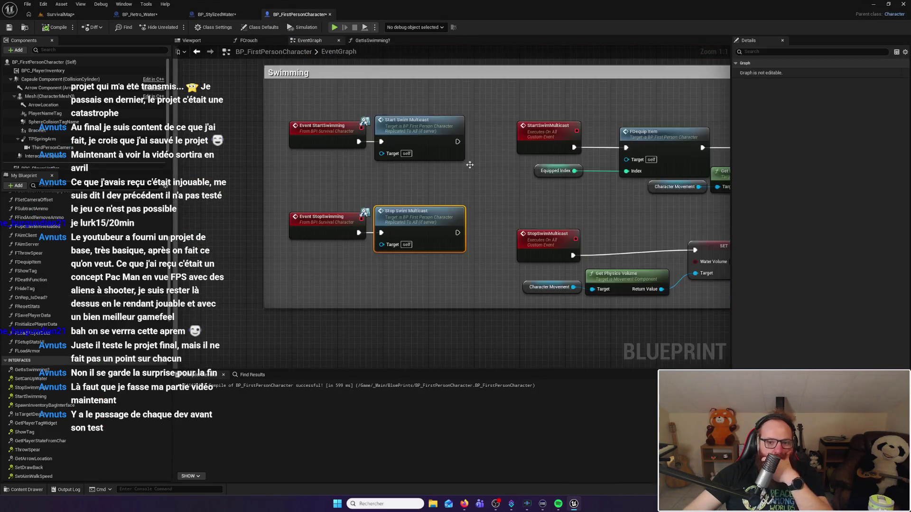
pyautogui.moveTo(470, 165)
pyautogui.mouseDown()
pyautogui.moveTo(451, 199)
pyautogui.moveTo(286, 199)
pyautogui.mouseUp()
pyautogui.moveTo(514, 205)
pyautogui.mouseDown()
pyautogui.moveTo(358, 205)
pyautogui.moveTo(555, 204)
pyautogui.moveTo(384, 194)
pyautogui.moveTo(587, 198)
pyautogui.mouseUp()
pyautogui.scroll(-9, 522, 190)
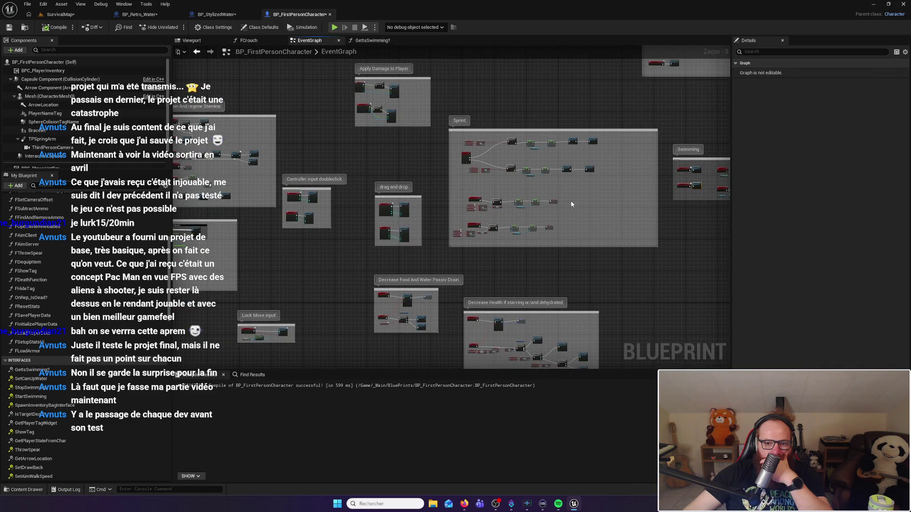
pyautogui.moveTo(326, 175); pyautogui.dragTo(619, 159)
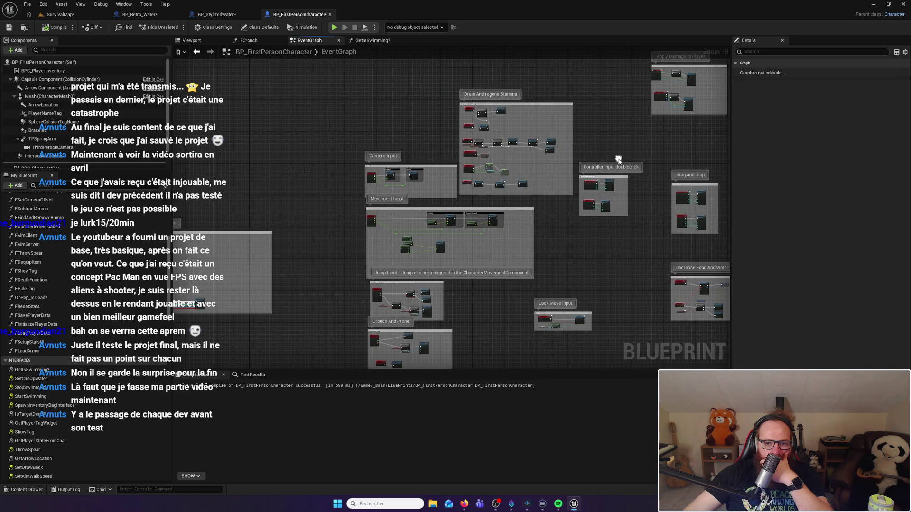
pyautogui.moveTo(557, 269); pyautogui.dragTo(544, 162)
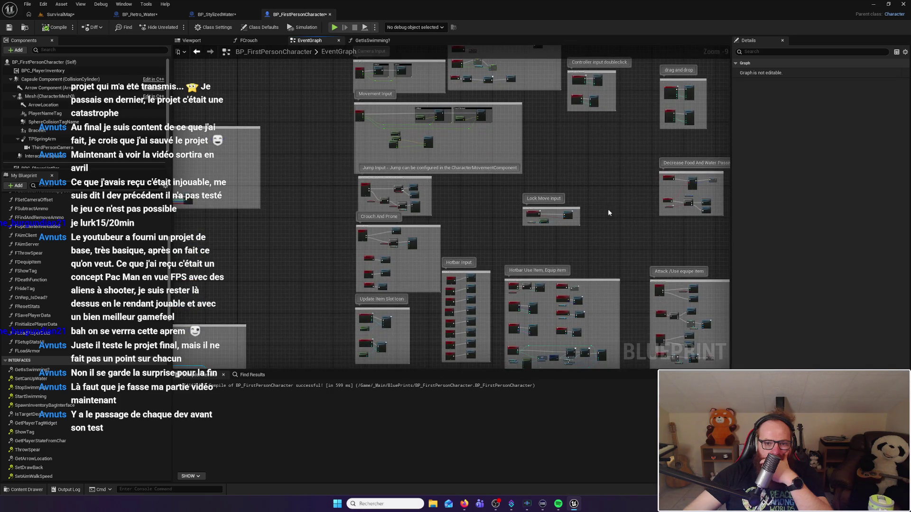
pyautogui.moveTo(609, 213); pyautogui.dragTo(560, 136)
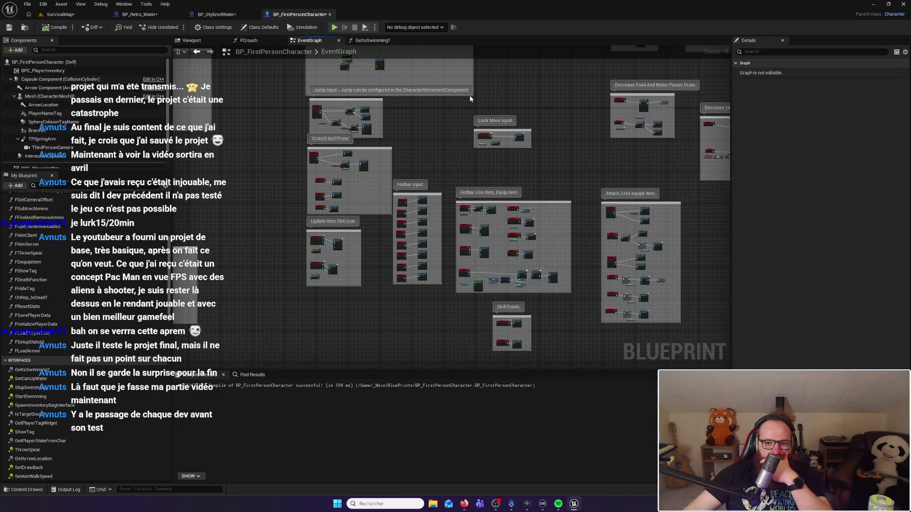
pyautogui.moveTo(450, 152); pyautogui.dragTo(401, 98)
# Step: Inspect the Lock Move, Cheat Key, Setup crafting widget and Async Load Asset sections
pyautogui.scroll(4, 457, 84)
pyautogui.moveTo(457, 84)
pyautogui.mouseDown()
pyautogui.moveTo(457, 194)
pyautogui.moveTo(403, 143)
pyautogui.mouseUp()
pyautogui.scroll(-8, 457, 195)
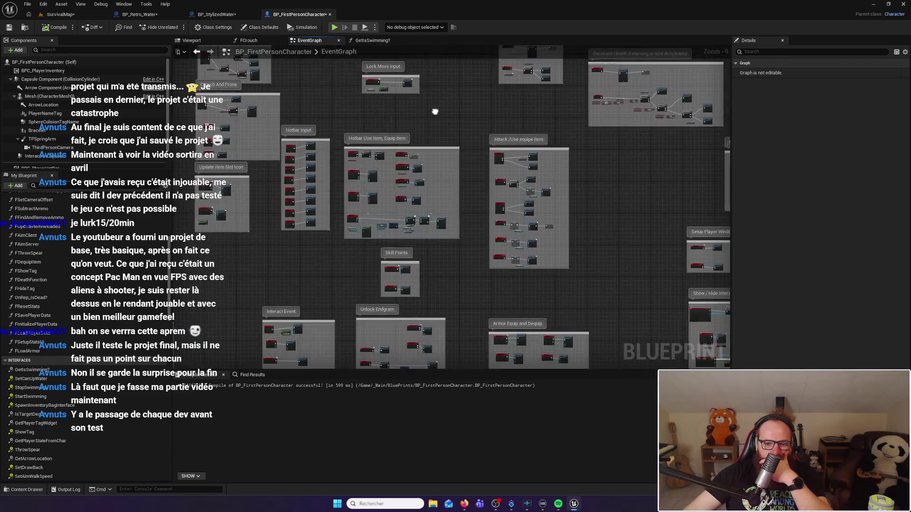
pyautogui.moveTo(617, 247)
pyautogui.mouseDown()
pyautogui.moveTo(356, 95)
pyautogui.moveTo(433, 77)
pyautogui.moveTo(589, 115)
pyautogui.moveTo(575, 170)
pyautogui.mouseUp()
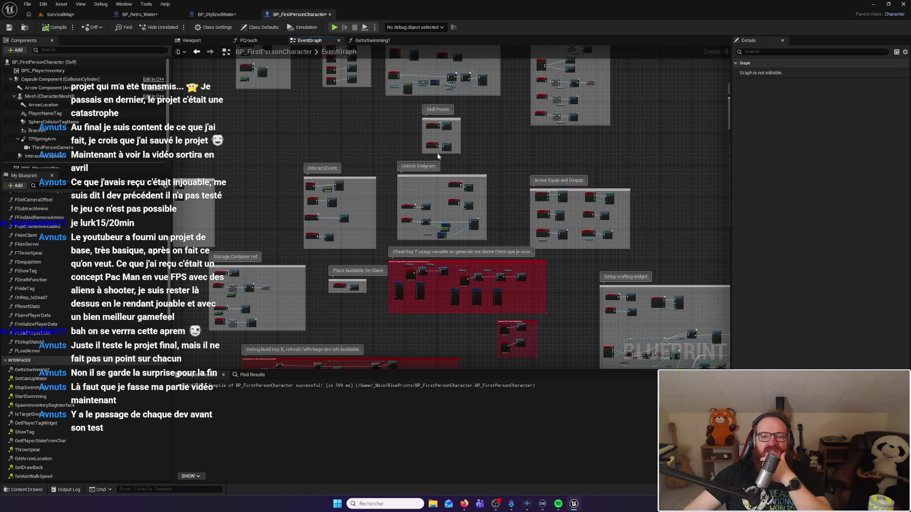
pyautogui.moveTo(556, 145)
pyautogui.mouseDown()
pyautogui.moveTo(479, 152)
pyautogui.moveTo(409, 141)
pyautogui.moveTo(408, 126)
pyautogui.moveTo(482, 71)
pyautogui.mouseUp()
pyautogui.scroll(4, 441, 256)
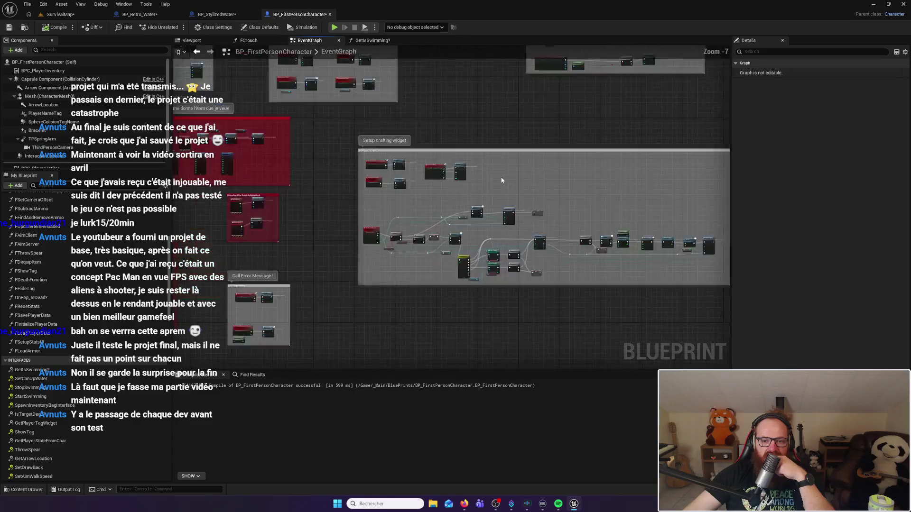
pyautogui.scroll(2, 453, 166)
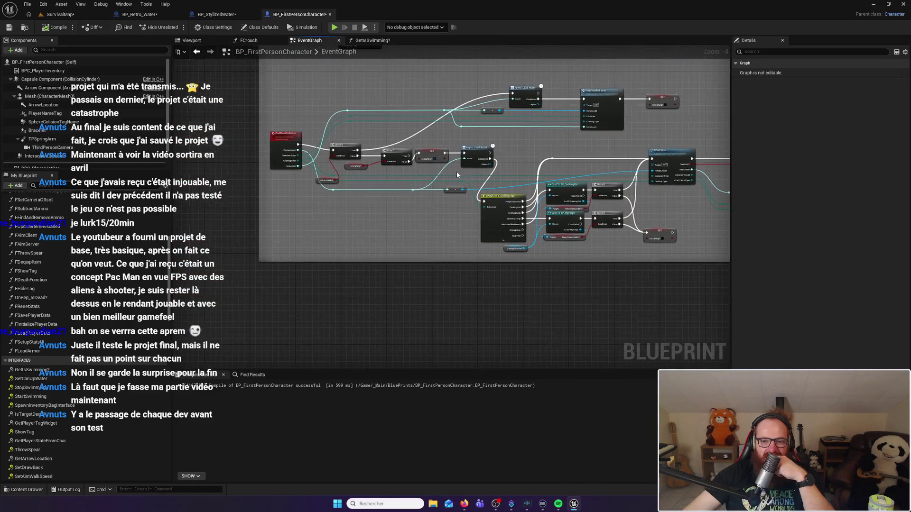
pyautogui.moveTo(471, 168)
pyautogui.mouseDown()
pyautogui.moveTo(458, 219)
pyautogui.moveTo(527, 254)
pyautogui.mouseUp()
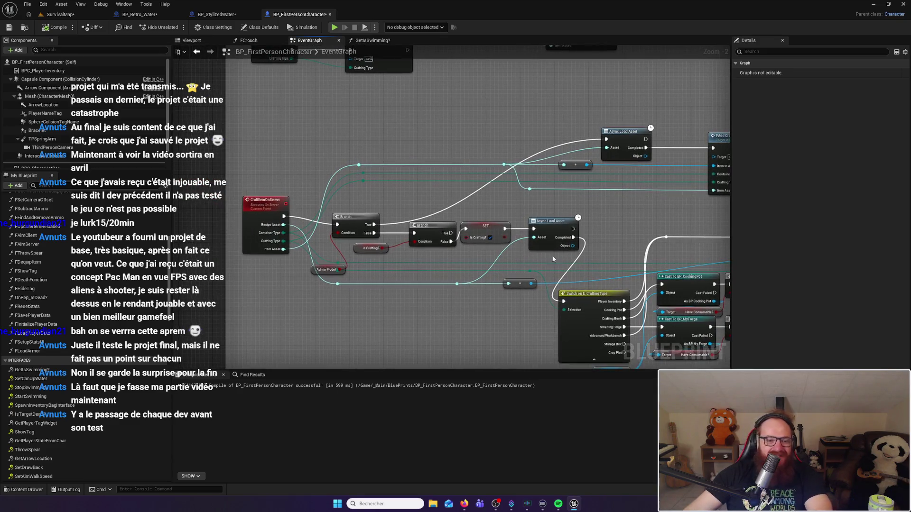
# Step: Follow the Craft Item and Branch chain and open the FAddCraftedItem function
pyautogui.moveTo(643, 220); pyautogui.dragTo(411, 169)
pyautogui.scroll(-6, 410, 169)
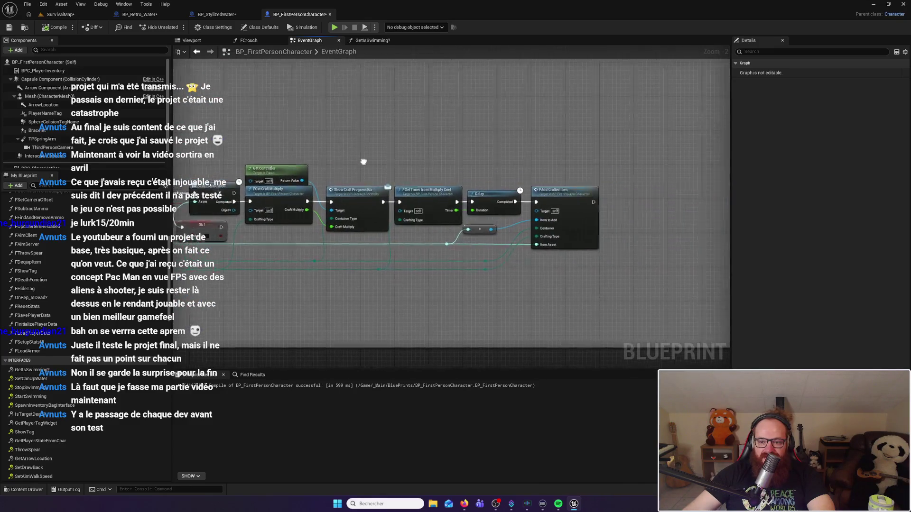
pyautogui.moveTo(233, 158); pyautogui.dragTo(500, 190)
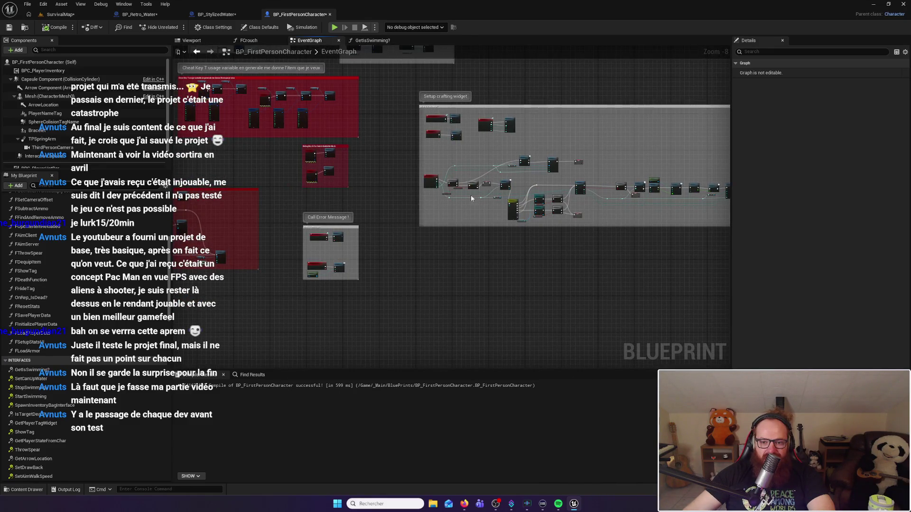
pyautogui.scroll(8, 471, 199)
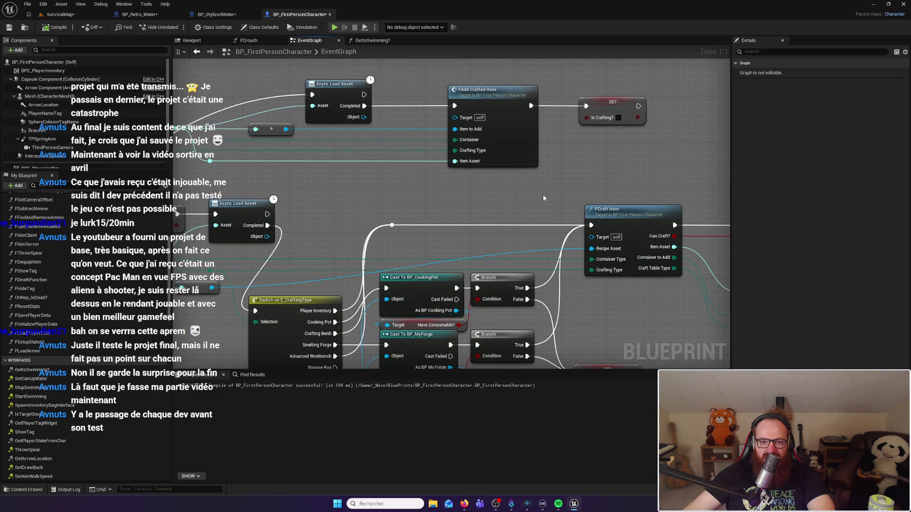
pyautogui.doubleClick(477, 89)
# Step: Open the FCraftItem function graph in its own tab, then return to the EventGraph
pyautogui.hotkey('alt', 'Left')
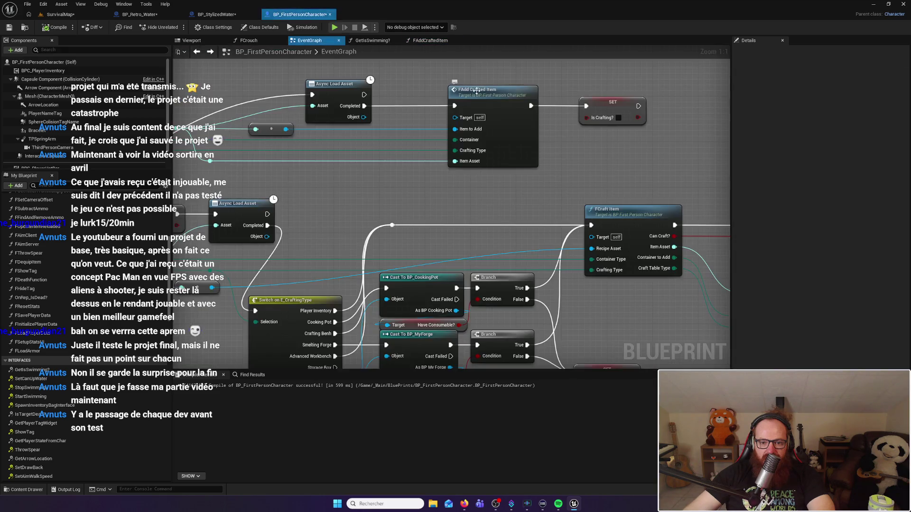
pyautogui.doubleClick(642, 258)
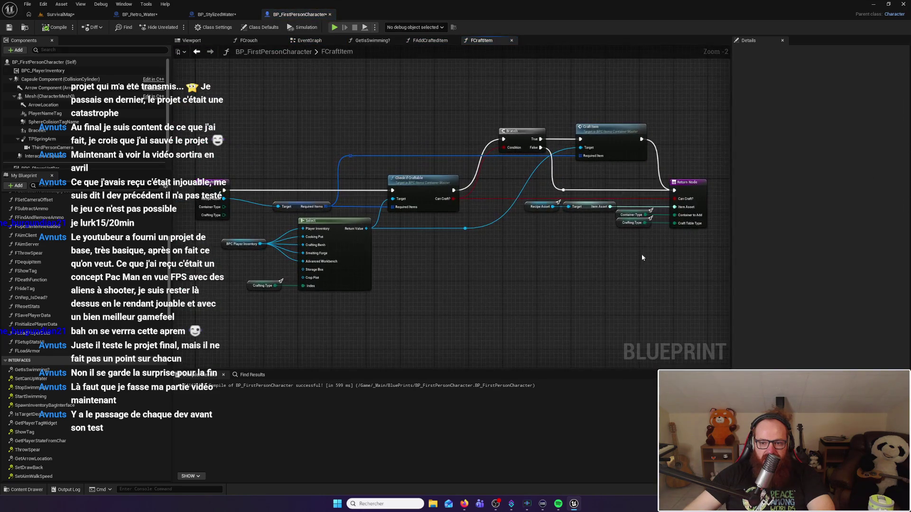
pyautogui.hotkey('alt', 'Left')
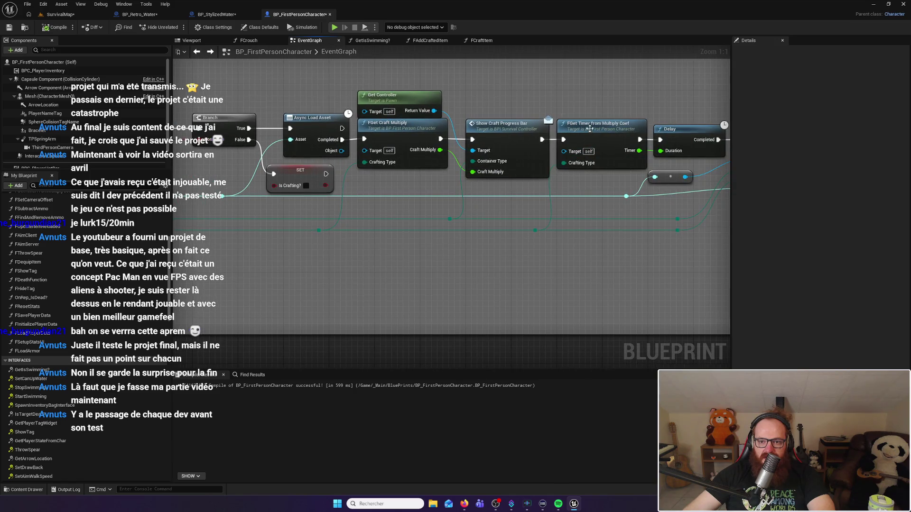
# Step: Trace the Debug Build Key B logic through For Each Loop to Launch Build Mode
pyautogui.hotkey('alt', 'Left')
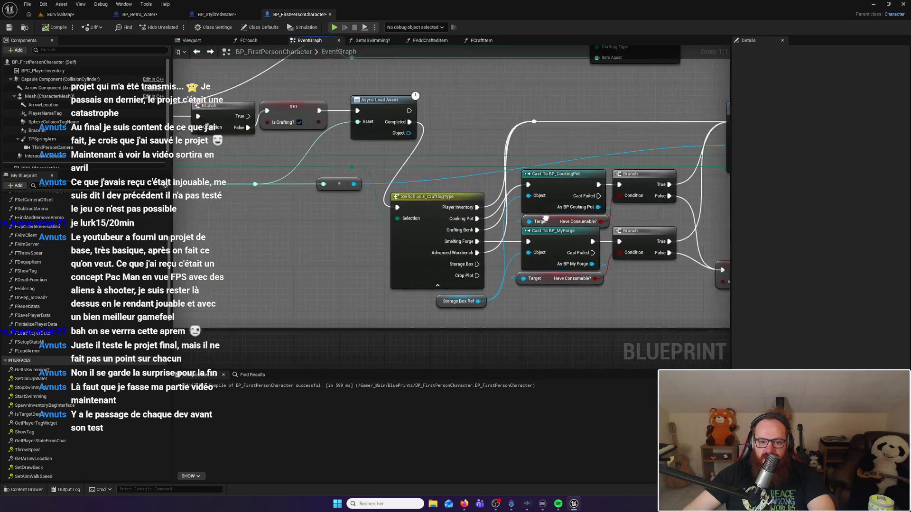
pyautogui.scroll(-4, 545, 219)
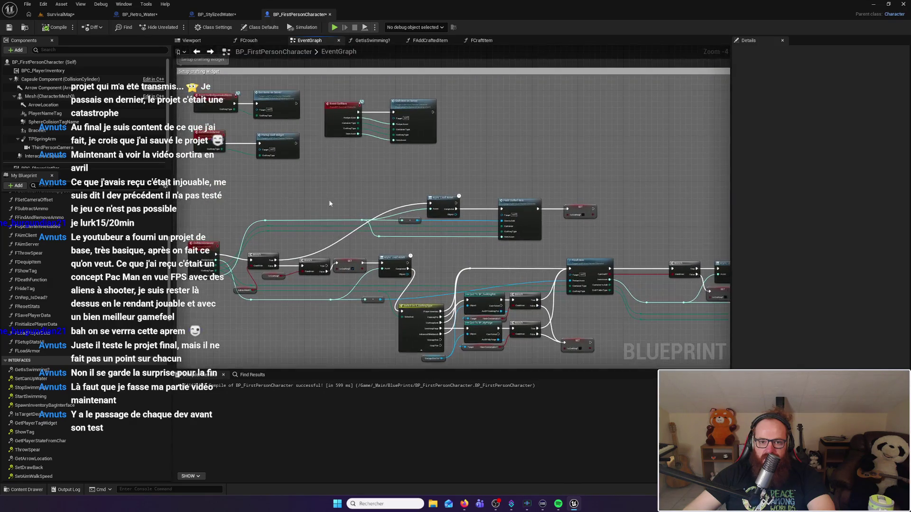
pyautogui.moveTo(329, 199)
pyautogui.mouseDown()
pyautogui.moveTo(389, 229)
pyautogui.moveTo(482, 224)
pyautogui.moveTo(504, 97)
pyautogui.moveTo(501, 145)
pyautogui.moveTo(646, 193)
pyautogui.moveTo(616, 204)
pyautogui.mouseUp()
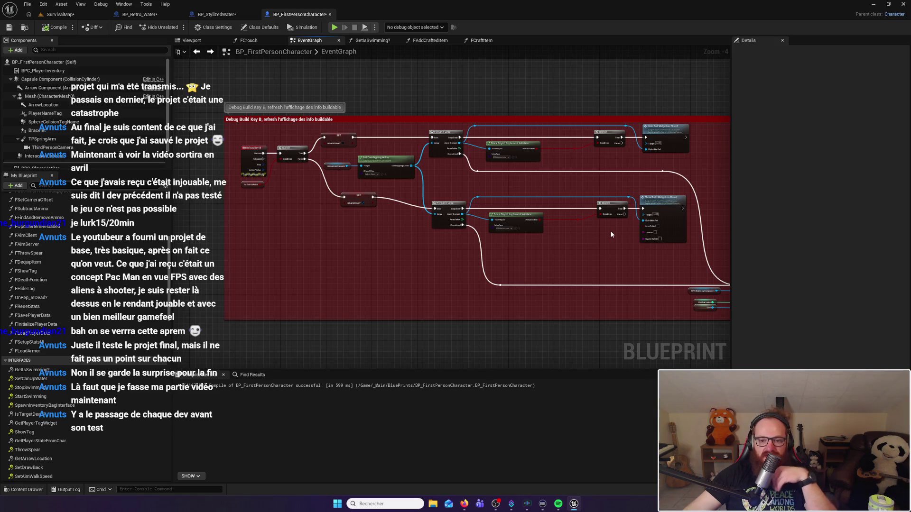
pyautogui.scroll(4, 386, 243)
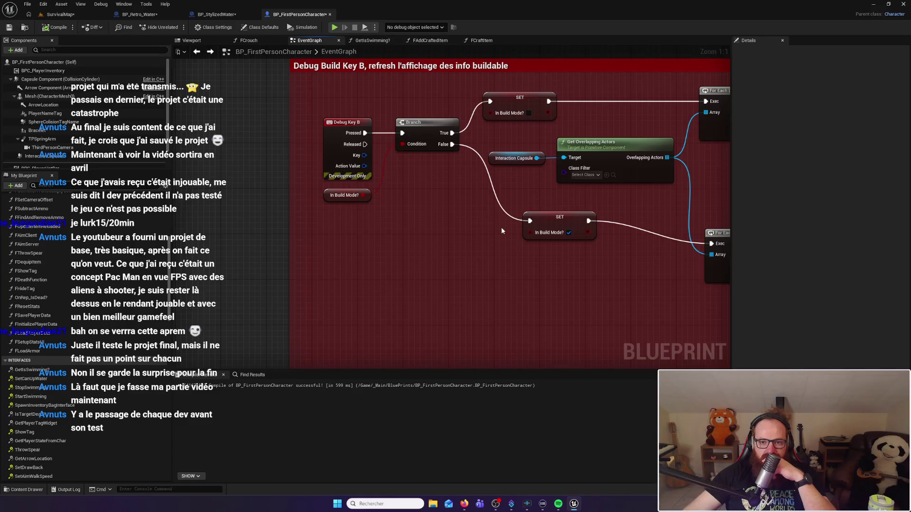
pyautogui.moveTo(502, 231); pyautogui.dragTo(404, 214)
pyautogui.moveTo(563, 279); pyautogui.dragTo(346, 214)
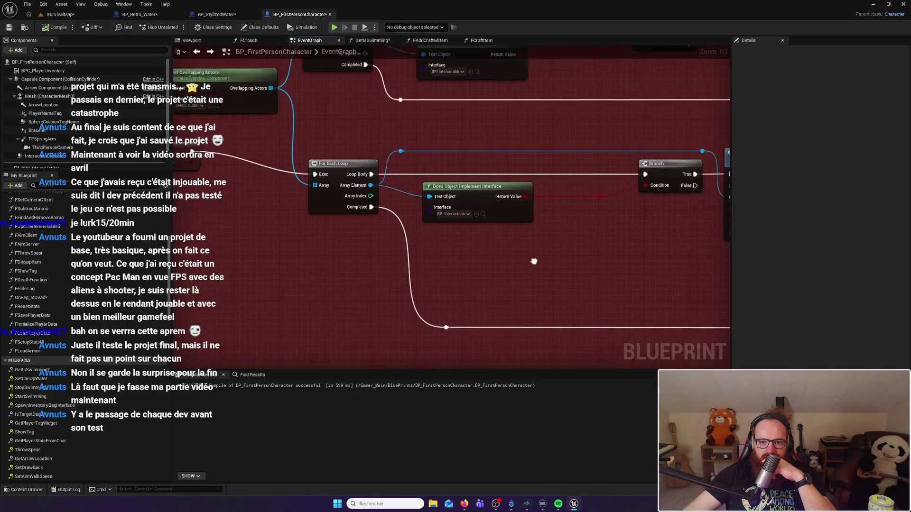
pyautogui.moveTo(474, 258); pyautogui.dragTo(360, 223)
pyautogui.moveTo(508, 256); pyautogui.dragTo(272, 191)
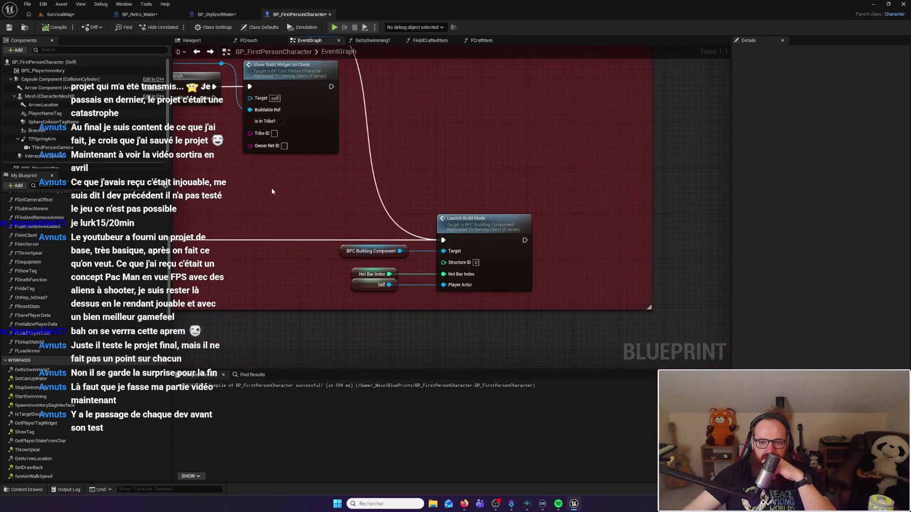
# Step: Open BPC_BuildingComponent at LaunchBuildMode and view its Async Load Asset and SET nodes
pyautogui.doubleClick(469, 226)
pyautogui.scroll(-10, 533, 251)
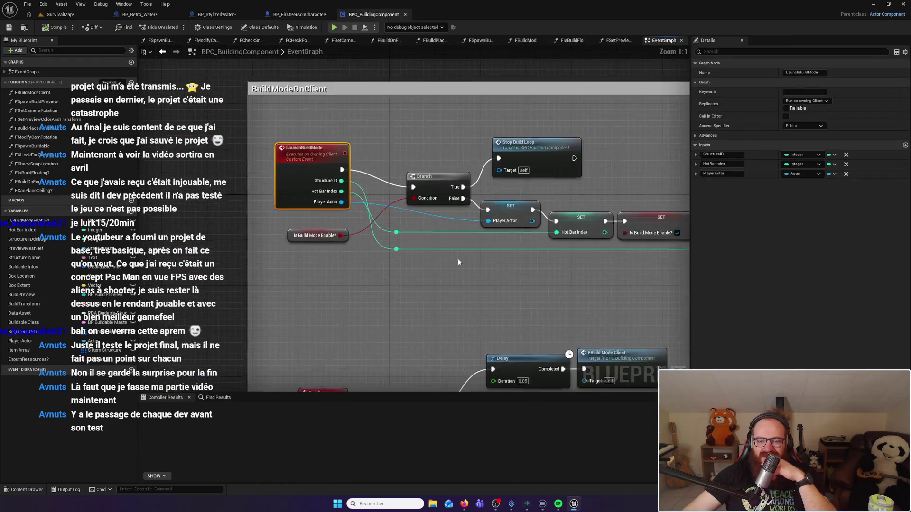
pyautogui.scroll(9, 449, 183)
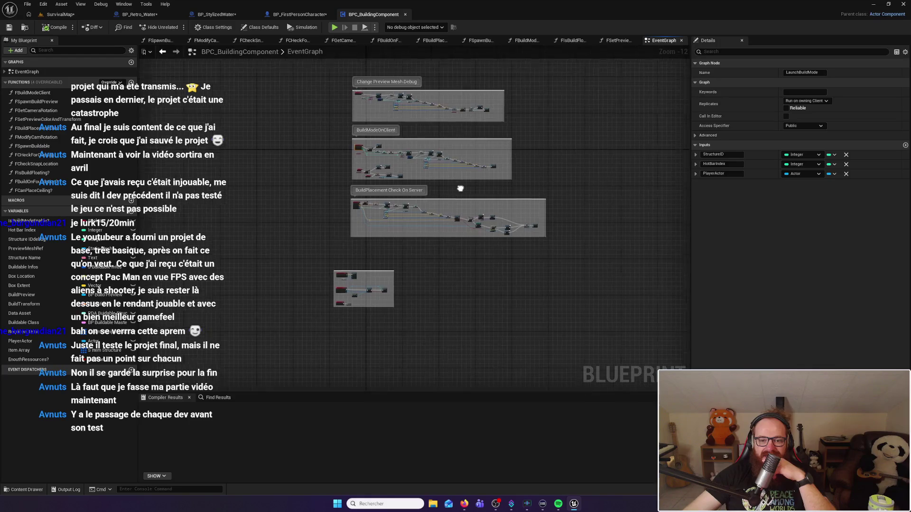
pyautogui.moveTo(452, 222)
pyautogui.mouseDown()
pyautogui.moveTo(608, 192)
pyautogui.moveTo(521, 155)
pyautogui.mouseUp()
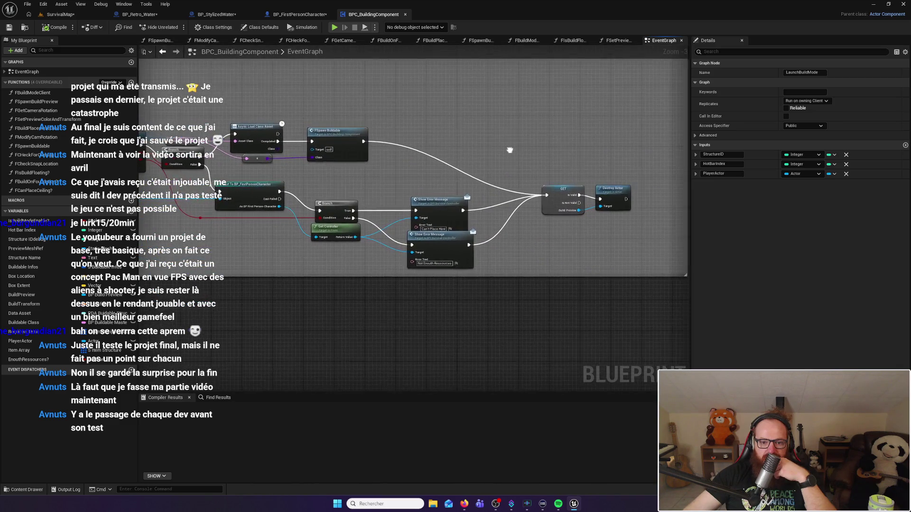
# Step: Inspect the Change Preview Mesh Debug and Build Placement Check with Cast nodes
pyautogui.scroll(-8, 369, 238)
pyautogui.moveTo(328, 285); pyautogui.dragTo(463, 321)
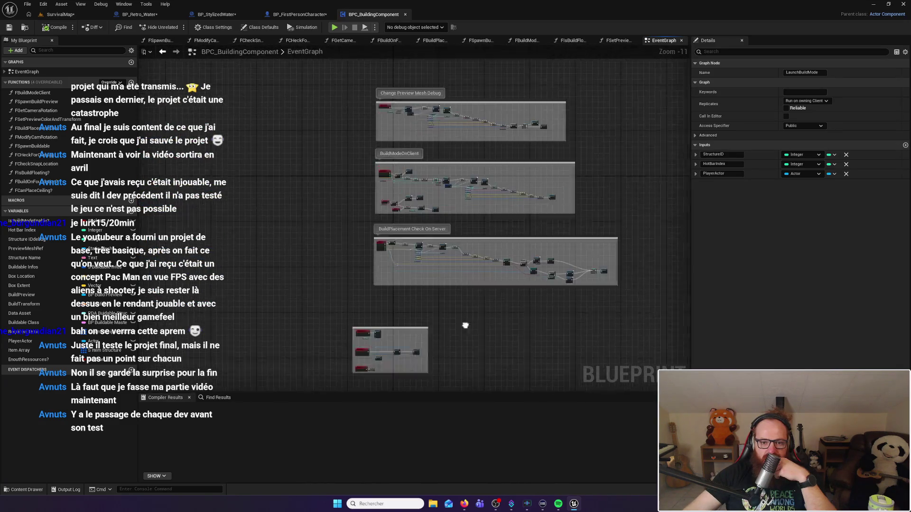
pyautogui.scroll(7, 435, 286)
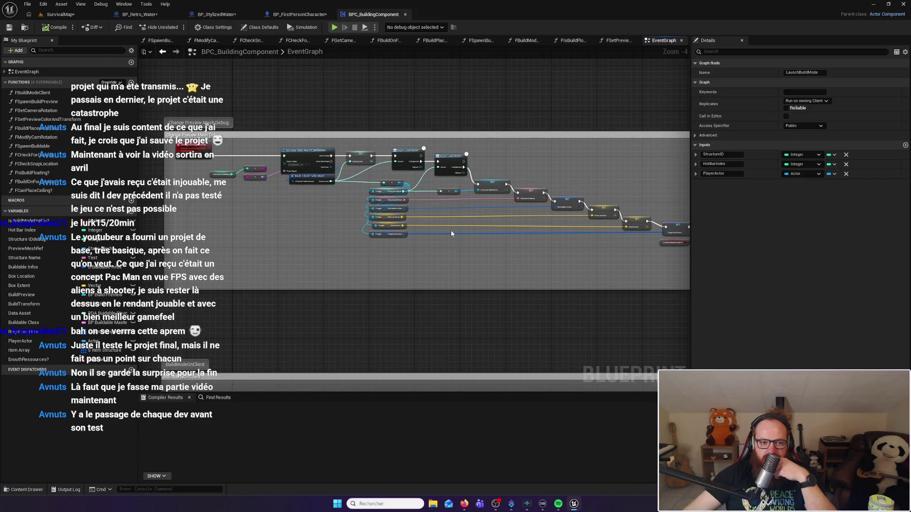
pyautogui.scroll(2, 447, 223)
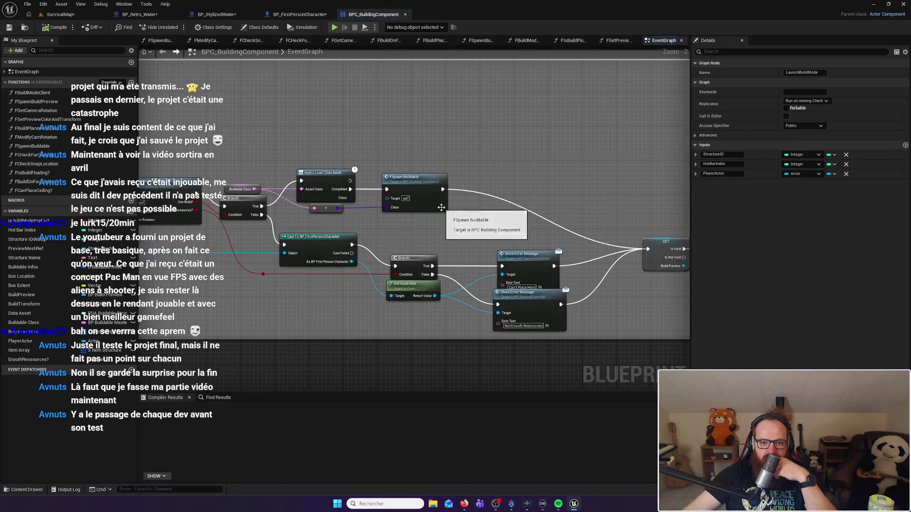
pyautogui.moveTo(455, 228); pyautogui.dragTo(571, 241)
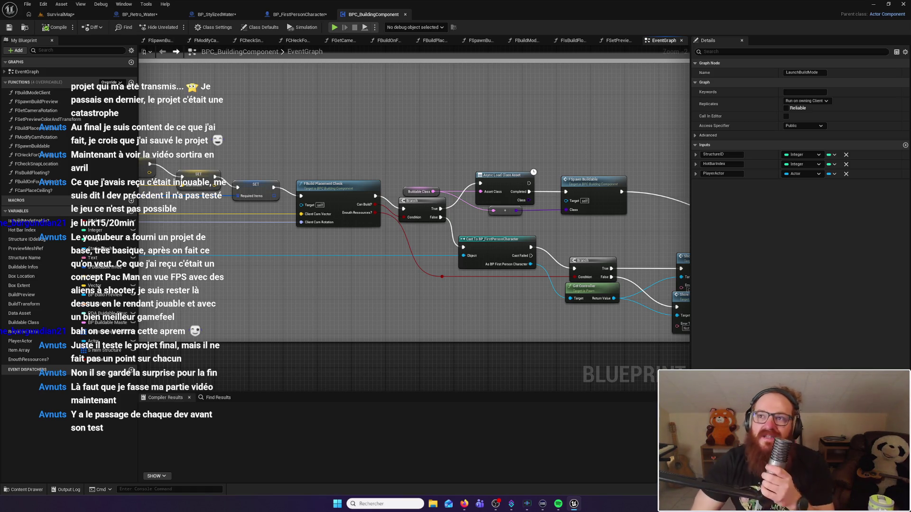
pyautogui.hotkey('alt', 'Tab')
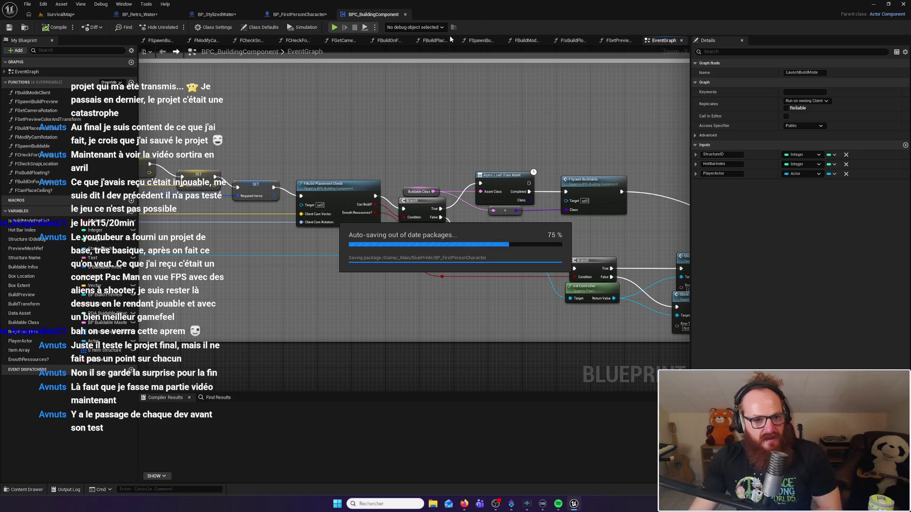
# Step: Go from BP_Retro_Water back to SurvivalMap, then launch Discord via Windows search 'disco'
pyautogui.click(167, 19)
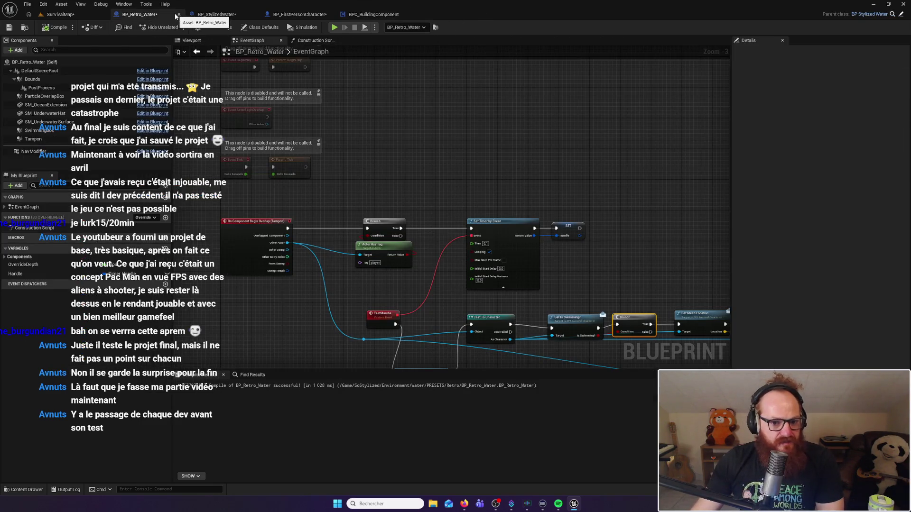
pyautogui.click(84, 16)
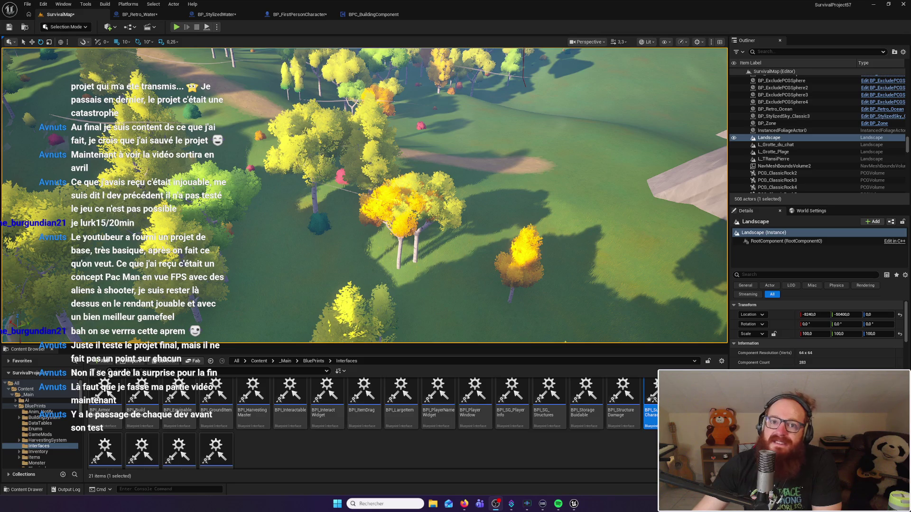
pyautogui.click(384, 502)
pyautogui.write('disco')
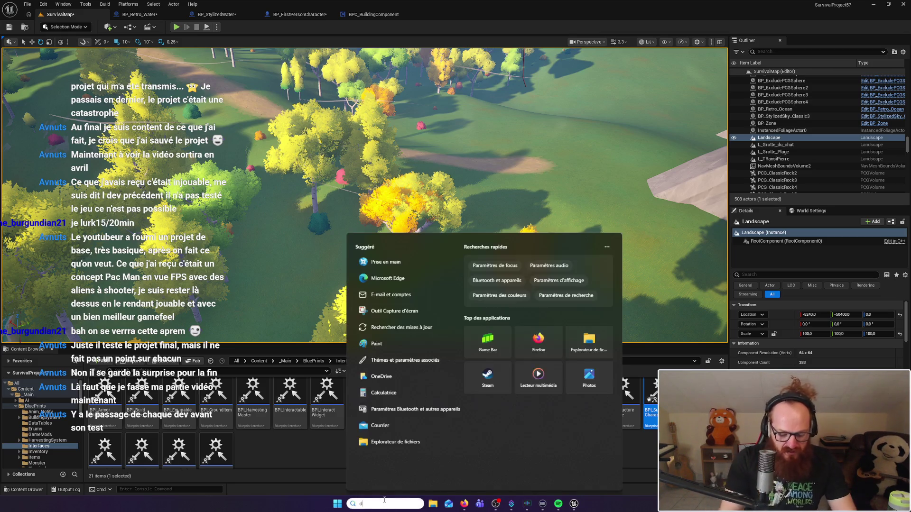
pyautogui.press('Return')
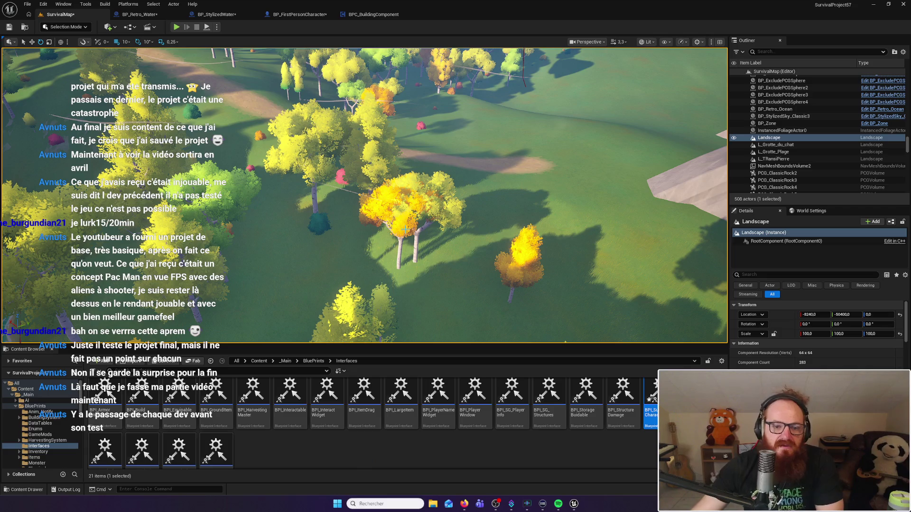